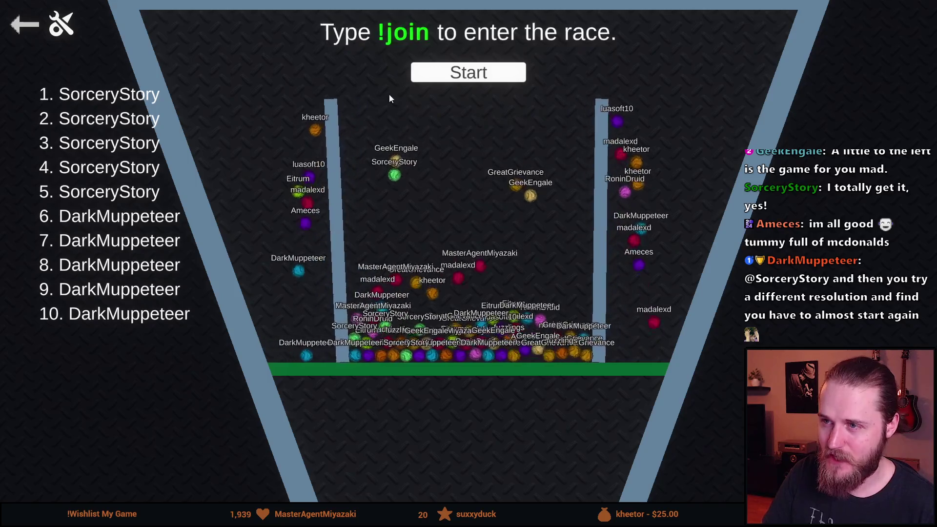
# Start the Marble race so the viewer marbles drop onto the peg board
pyautogui.click(486, 79)
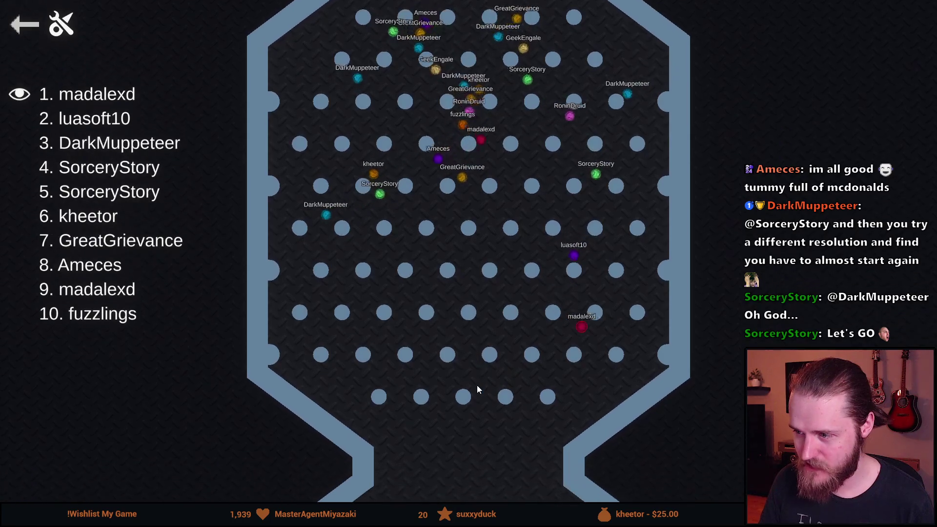
# Zoom the race camera in and out while the marbles descend to the finish
pyautogui.scroll(-5, 522, 453)
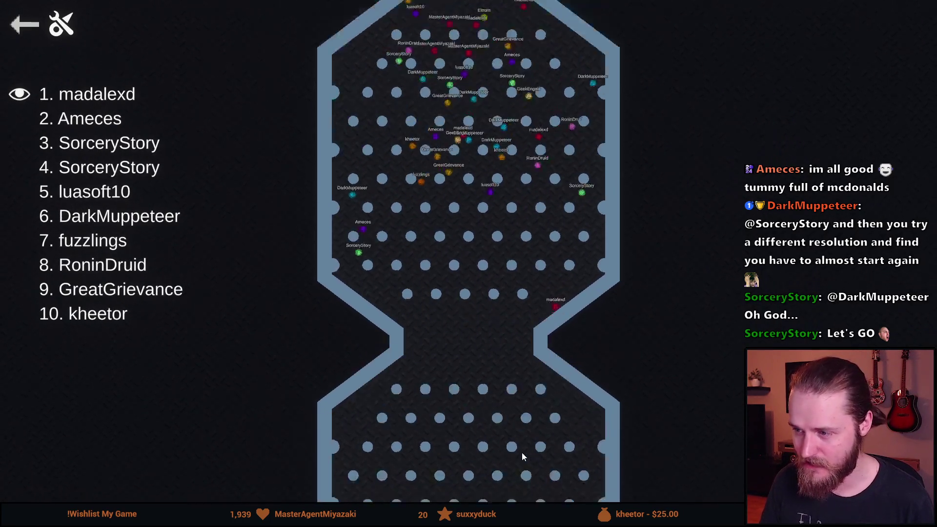
pyautogui.scroll(5, 473, 452)
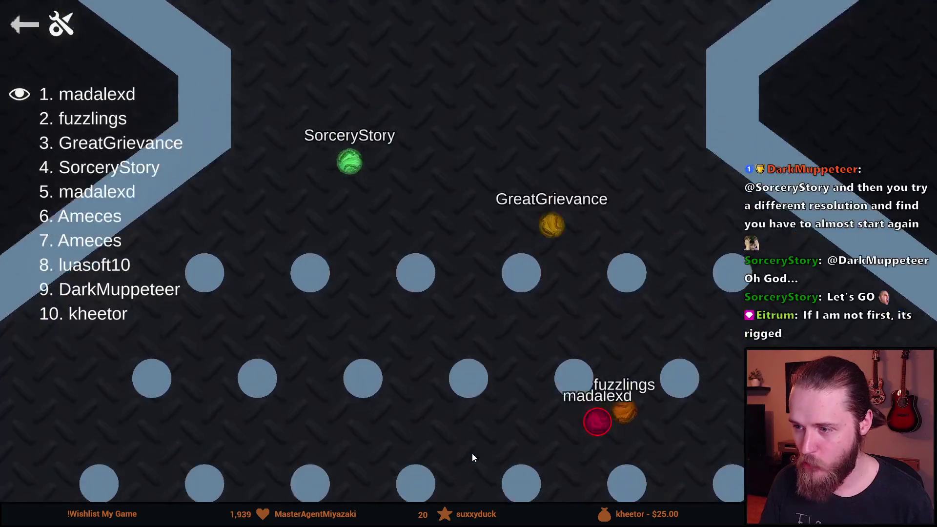
pyautogui.scroll(-5, 473, 458)
pyautogui.scroll(3, 475, 454)
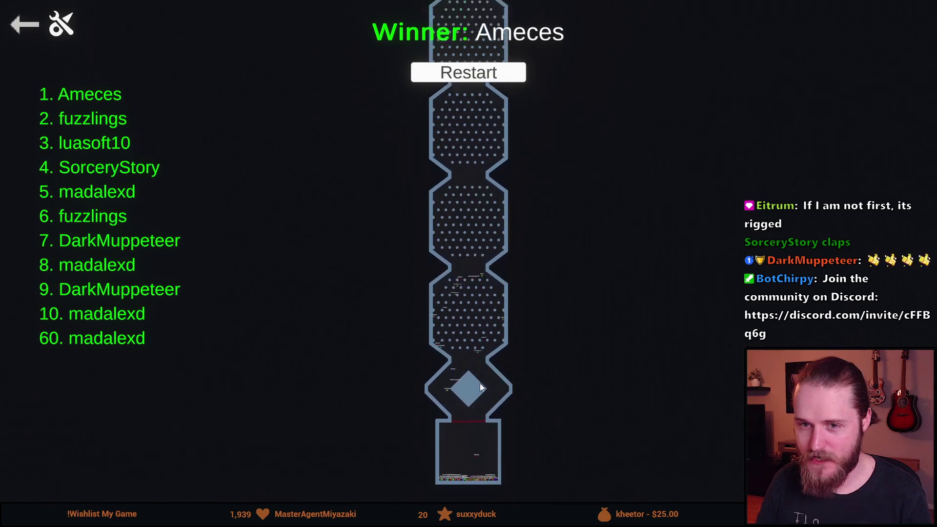
# Leave the race results, go back to the MARBLES main menu and request quit
pyautogui.scroll(5, 479, 377)
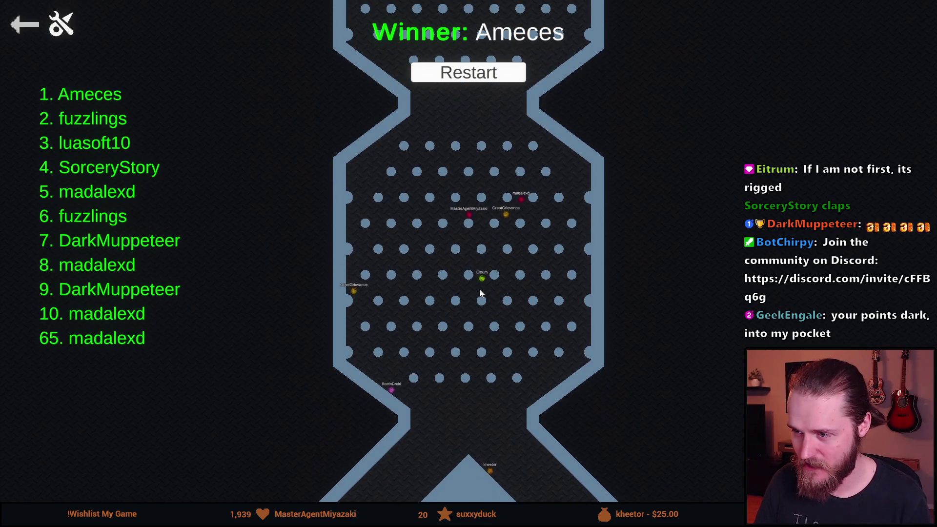
pyautogui.scroll(2, 480, 293)
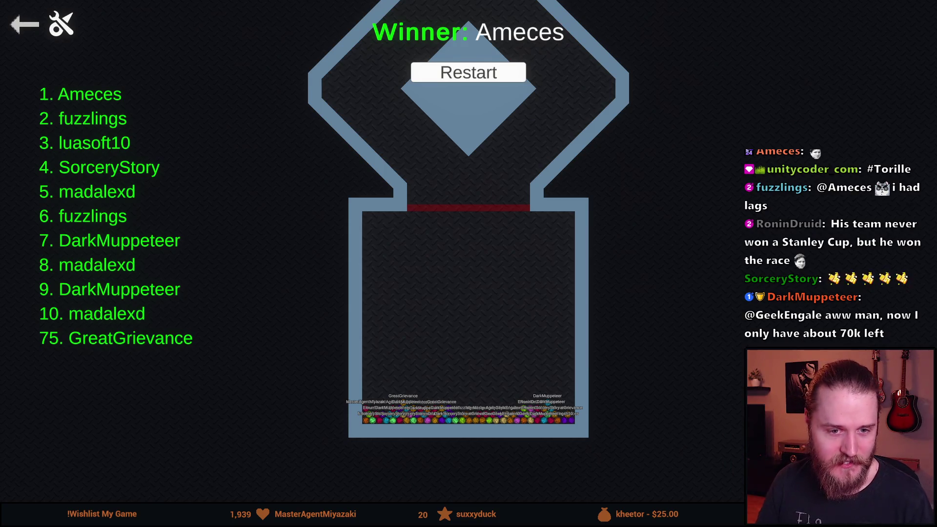
pyautogui.click(29, 27)
pyautogui.click(30, 27)
pyautogui.press('Escape')
# Confirm quitting the marble game and show Unity's Game view with the Terminal
pyautogui.click(401, 323)
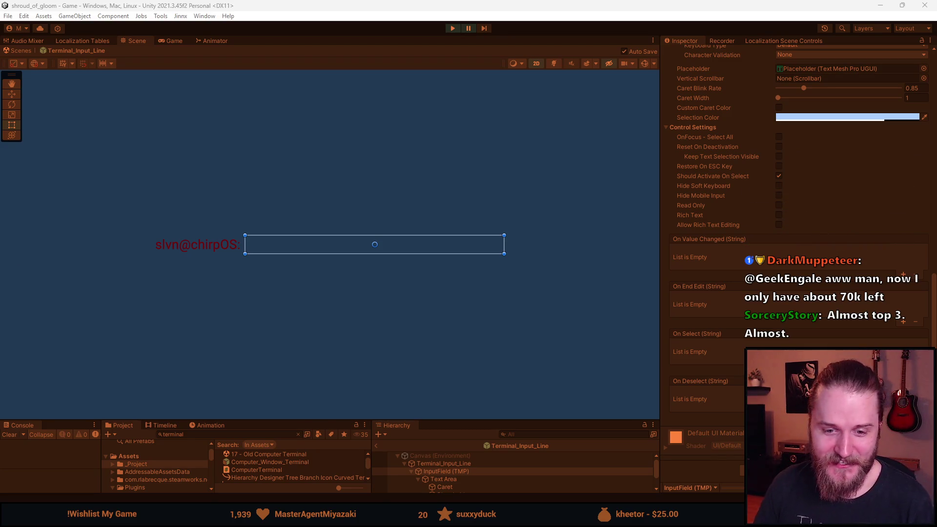
pyautogui.click(185, 42)
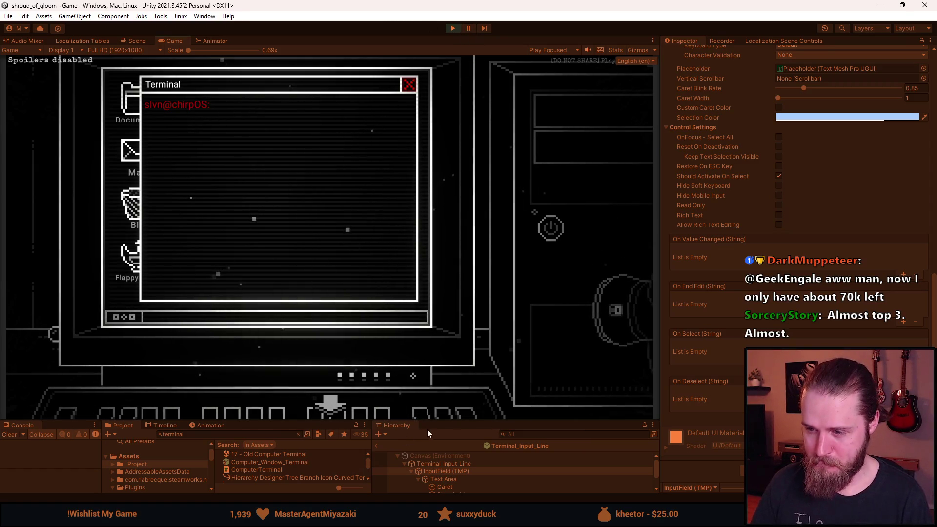
# Enlarge the Game view, submit an empty terminal line, then run clear
pyautogui.moveTo(455, 422); pyautogui.dragTo(455, 447)
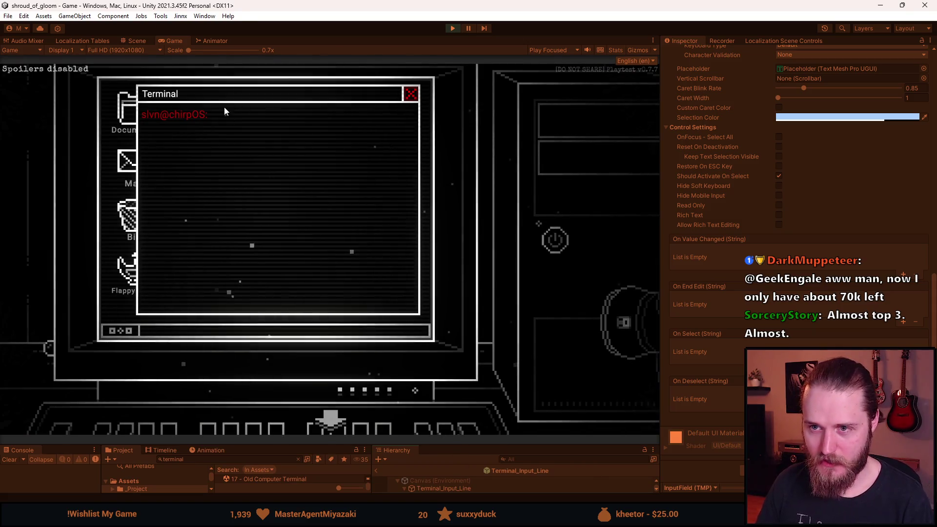
pyautogui.click(300, 237)
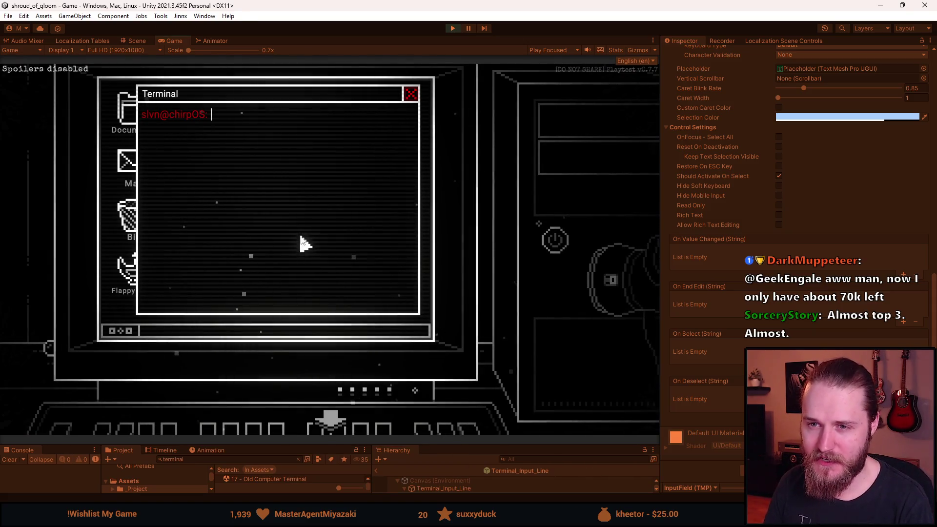
pyautogui.press('Return')
pyautogui.press('Return')
pyautogui.press('Return')
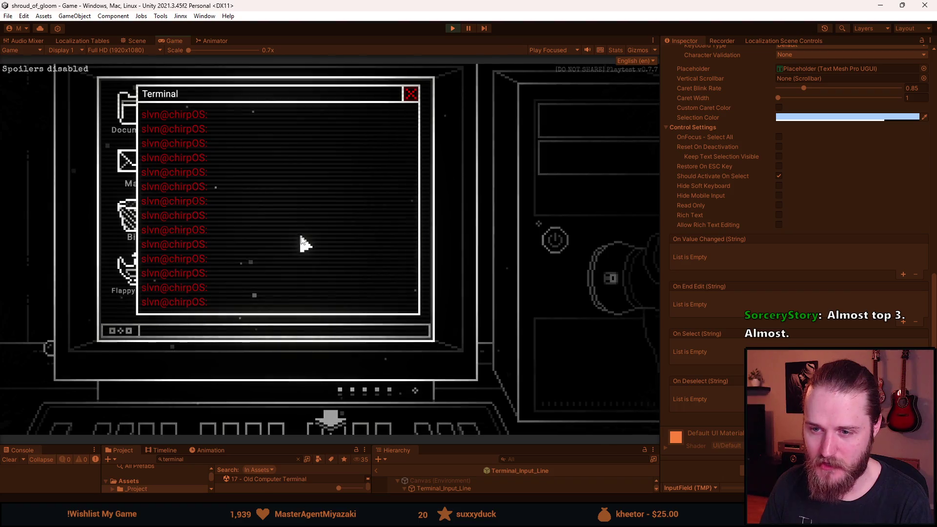
pyautogui.write('clear')
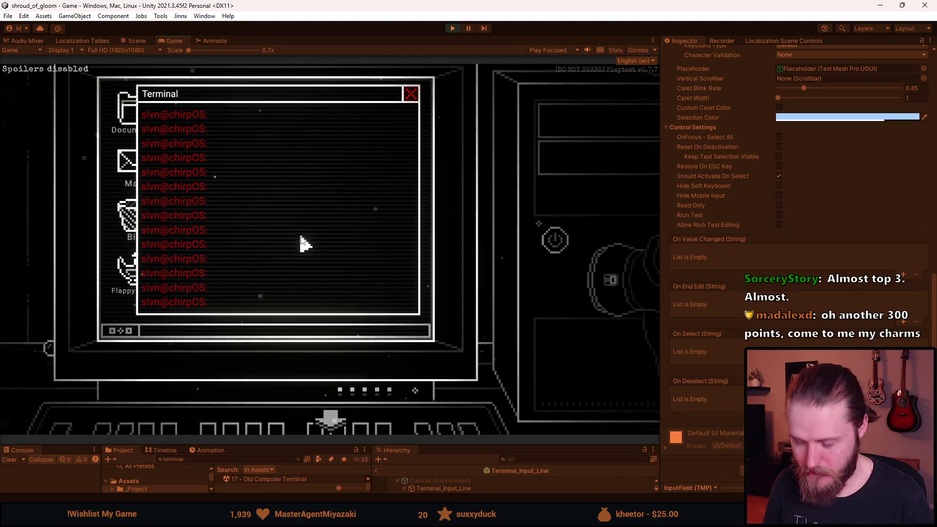
pyautogui.press('Return')
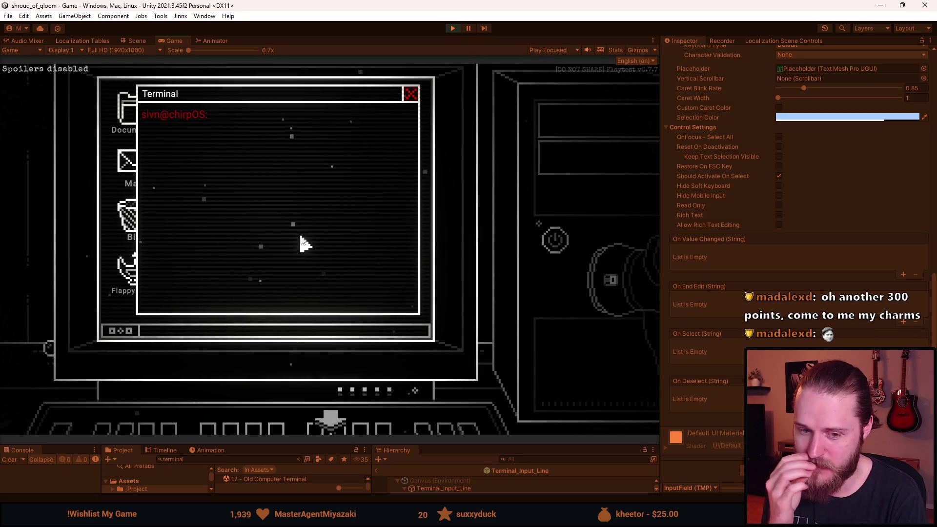
# Submit three empty lines, then test strings sdfsdf, sdf and asdasd
pyautogui.press('Return')
pyautogui.press('Return')
pyautogui.press('Return')
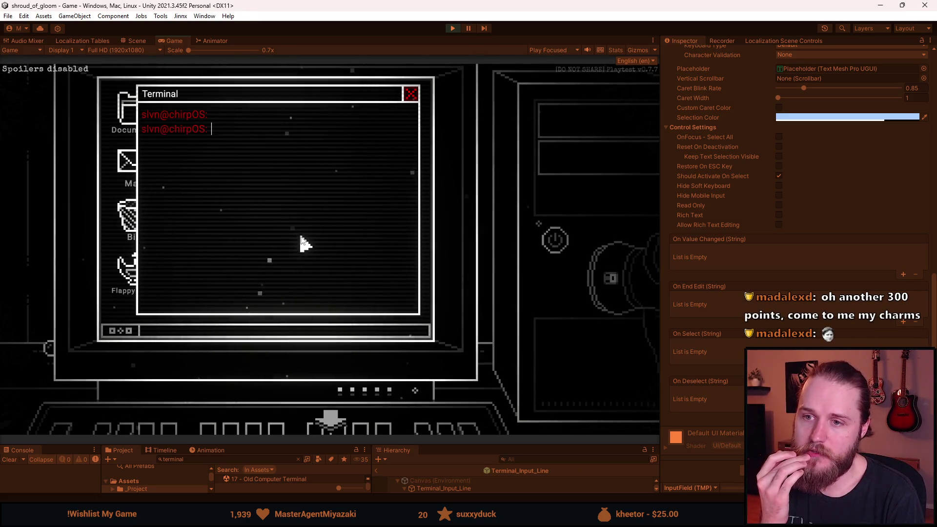
pyautogui.press('Return')
pyautogui.press('Return')
pyautogui.press('Return')
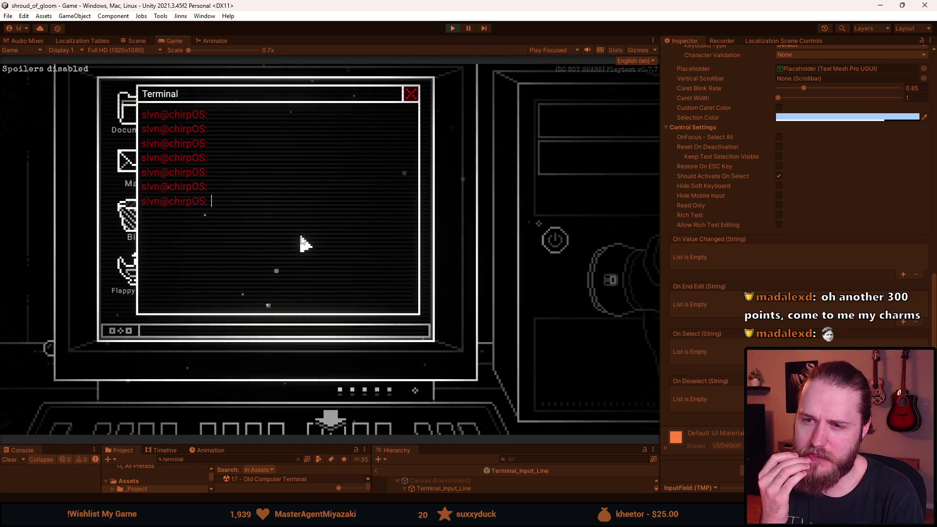
pyautogui.press('Return')
pyautogui.press('Return')
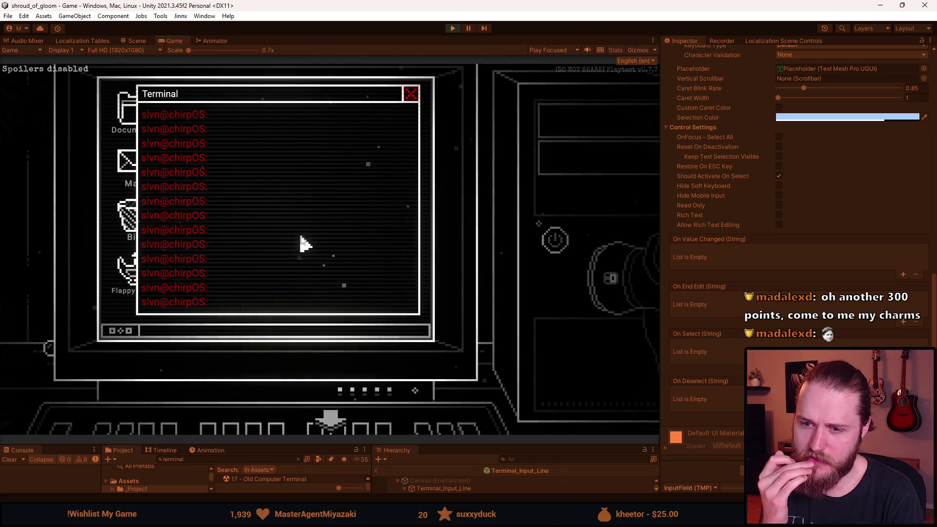
pyautogui.write('sdfsdf')
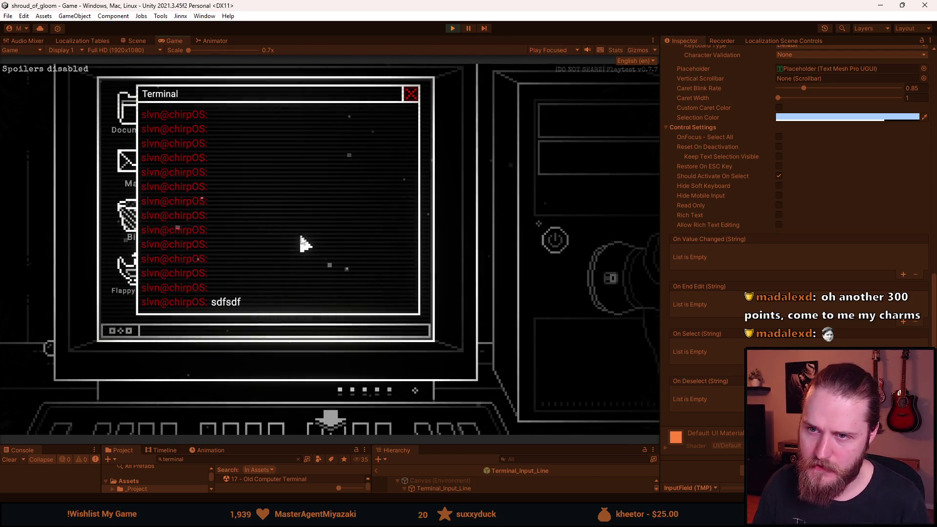
pyautogui.press('Return')
pyautogui.write('sdf')
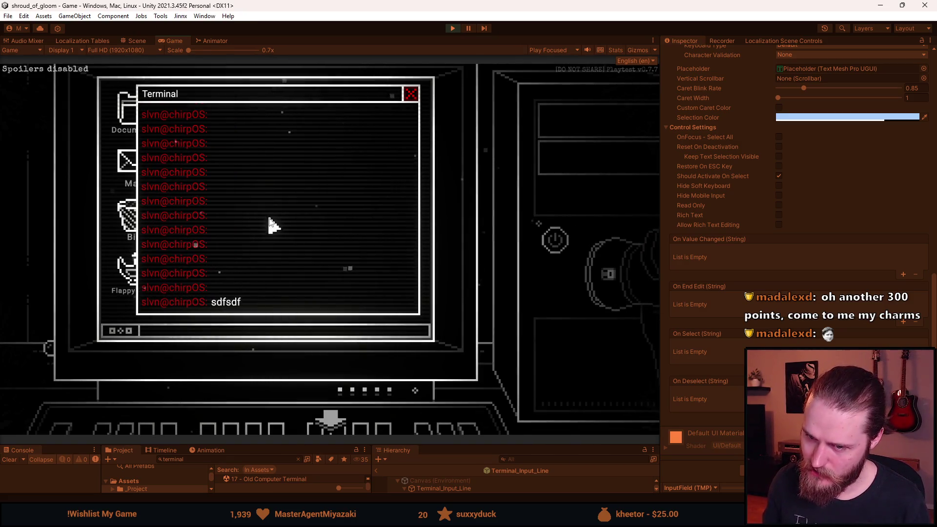
pyautogui.press('Return')
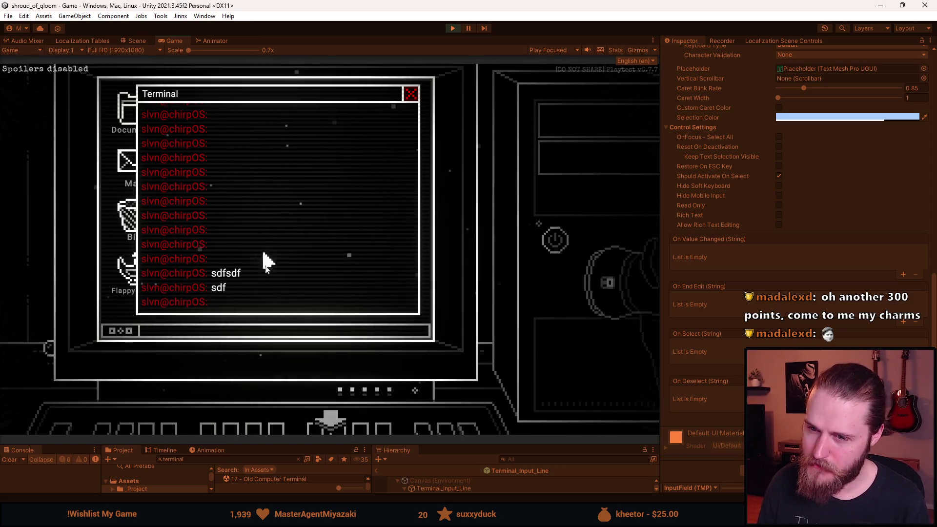
pyautogui.write('asdasd')
pyautogui.press('Return')
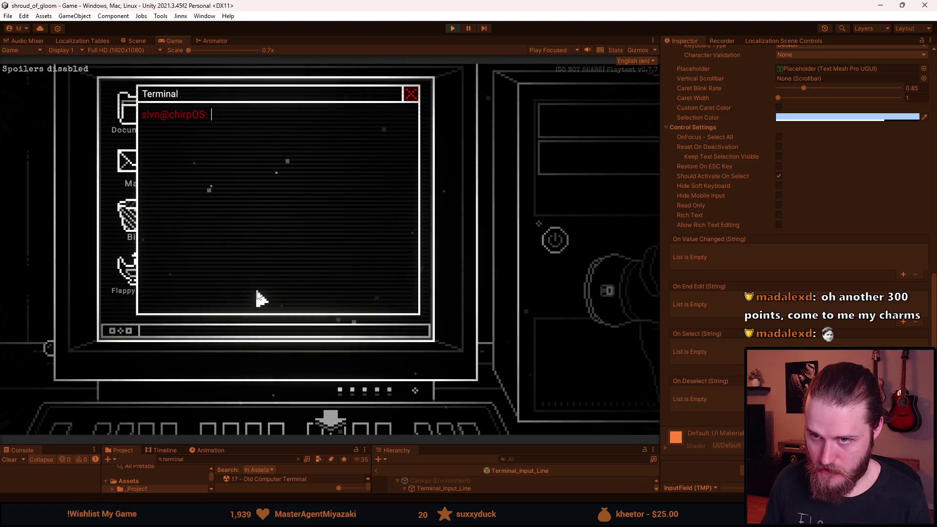
# Run whoami three times in the Terminal, recalling it with Up Arrow
pyautogui.write('whoami')
pyautogui.press('Return')
pyautogui.press('Up')
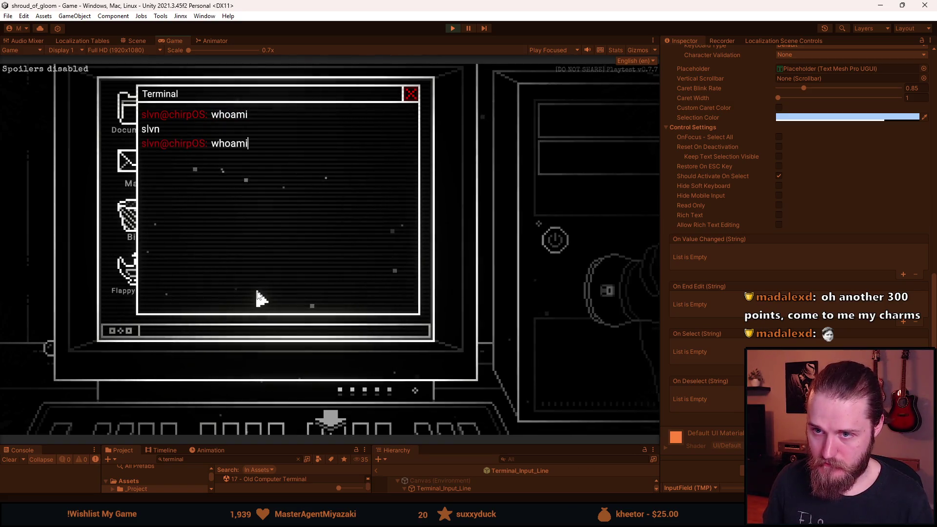
pyautogui.press('Return')
pyautogui.press('Up')
pyautogui.press('Return')
pyautogui.press('Up')
pyautogui.press('Return')
pyautogui.press('Up')
pyautogui.press('Return')
pyautogui.press('Up')
pyautogui.press('Return')
pyautogui.press('Up')
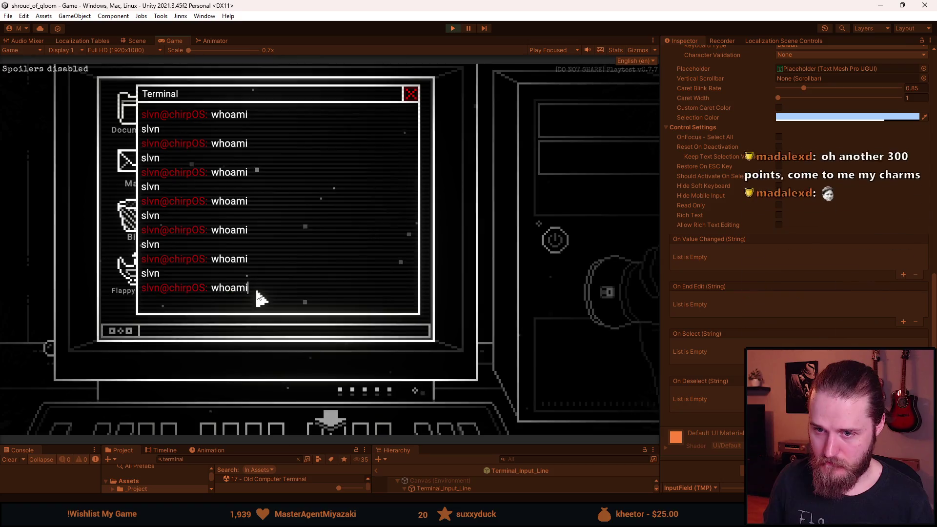
pyautogui.press('Return')
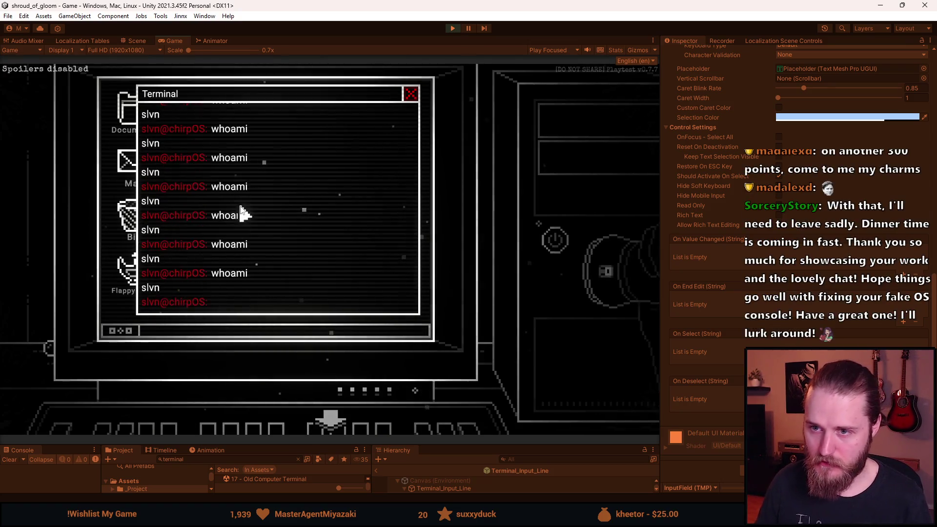
# Close the in-game Terminal window and stop play mode
pyautogui.click(411, 94)
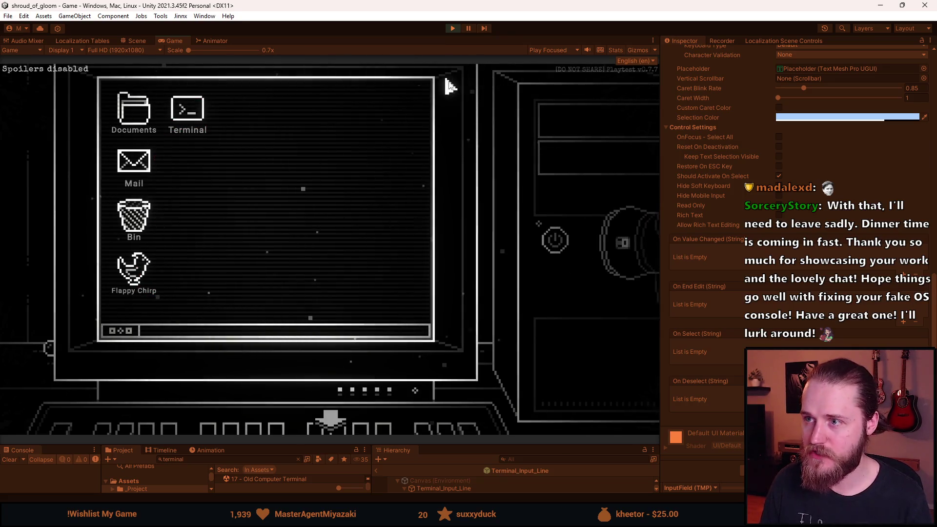
pyautogui.hotkey('alt', 'Tab')
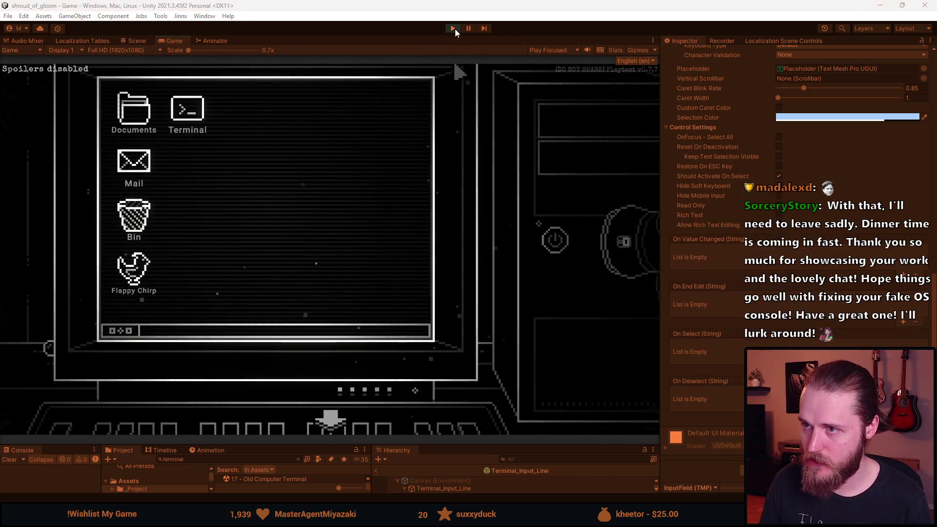
pyautogui.click(454, 28)
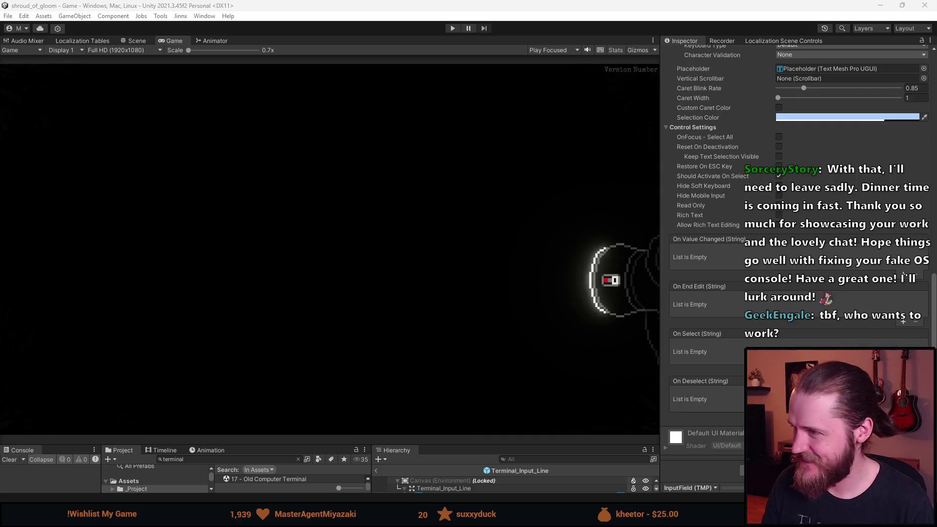
# Enlarge the bottom panels, view the Terminal_Input_Line prefab, then exit to the room scene
pyautogui.moveTo(455, 446)
pyautogui.mouseDown()
pyautogui.moveTo(451, 299)
pyautogui.moveTo(450, 318)
pyautogui.mouseUp()
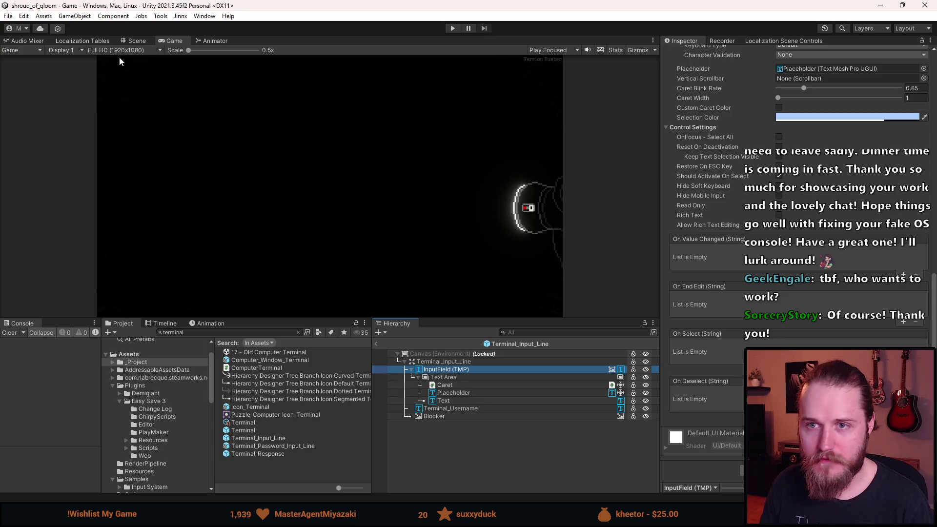
pyautogui.click(136, 41)
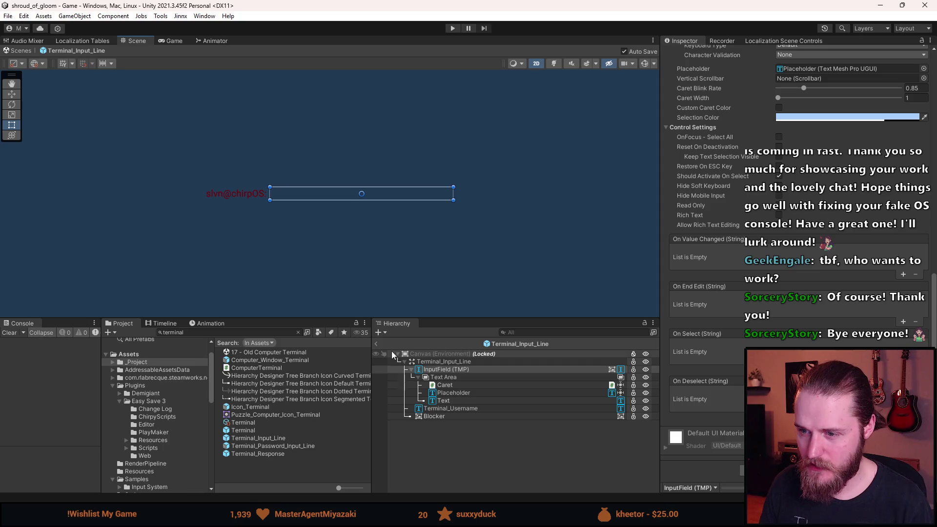
pyautogui.click(376, 344)
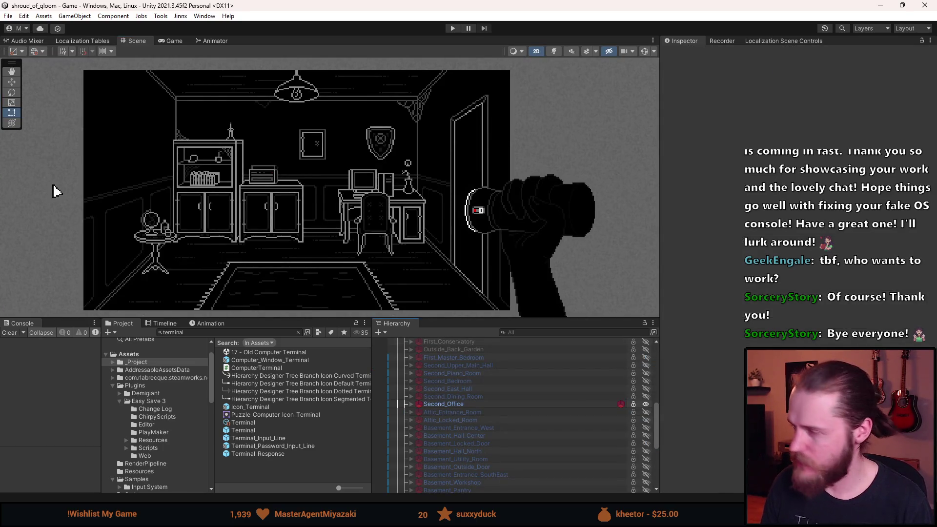
# Switch to Visual Studio and scroll through ComputerTerminal.cs
pyautogui.hotkey('alt', 'Tab')
pyautogui.scroll(-1, 172, 284)
pyautogui.scroll(1, 172, 284)
pyautogui.scroll(-1, 172, 284)
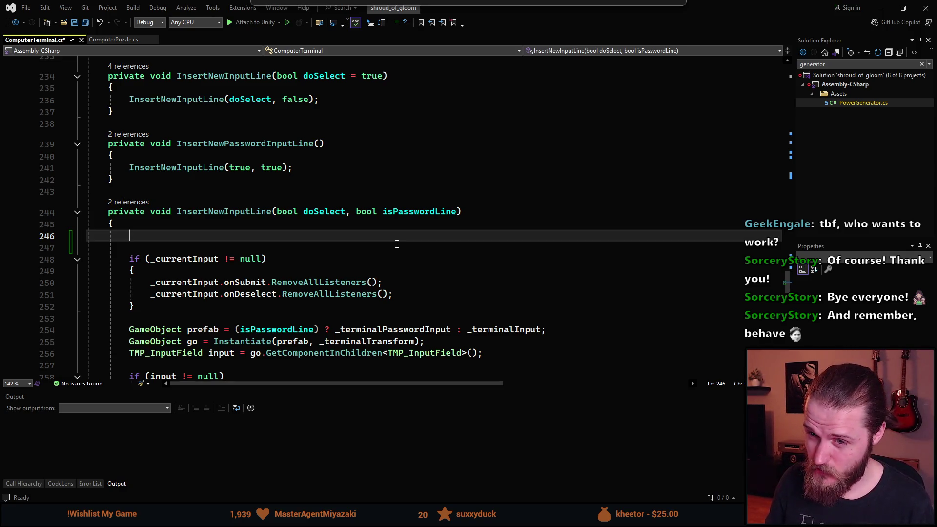
# Discard the half-typed condition and open a blank line inside the _currentInput null-check block
pyautogui.write('if ')
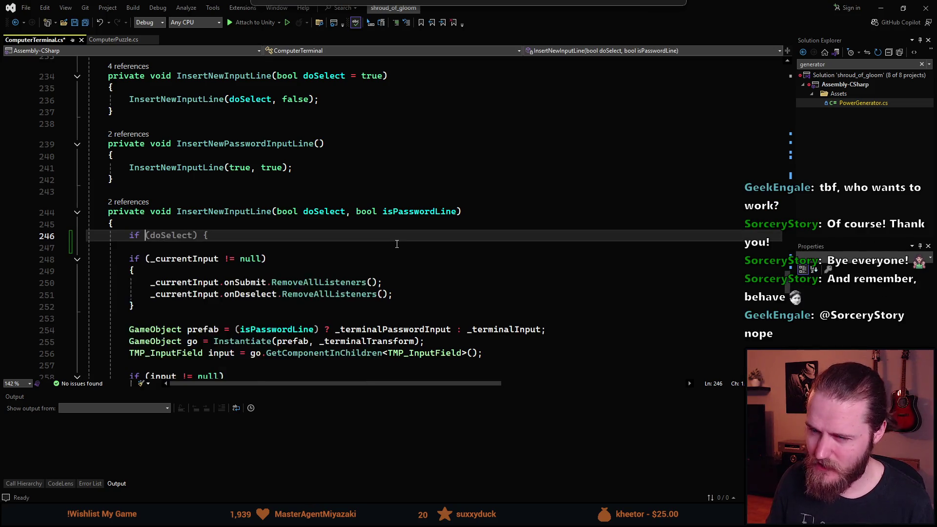
pyautogui.write('(_')
pyautogui.press('BackSpace')
pyautogui.press('BackSpace')
pyautogui.press('BackSpace')
pyautogui.press('BackSpace')
pyautogui.press('BackSpace')
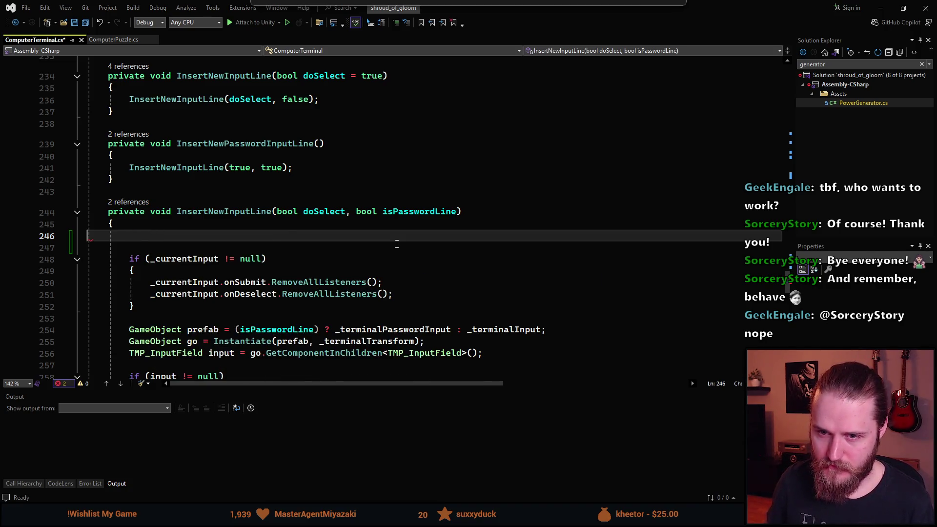
pyautogui.press('Delete')
pyautogui.press('BackSpace')
pyautogui.press('Down')
pyautogui.press('Down')
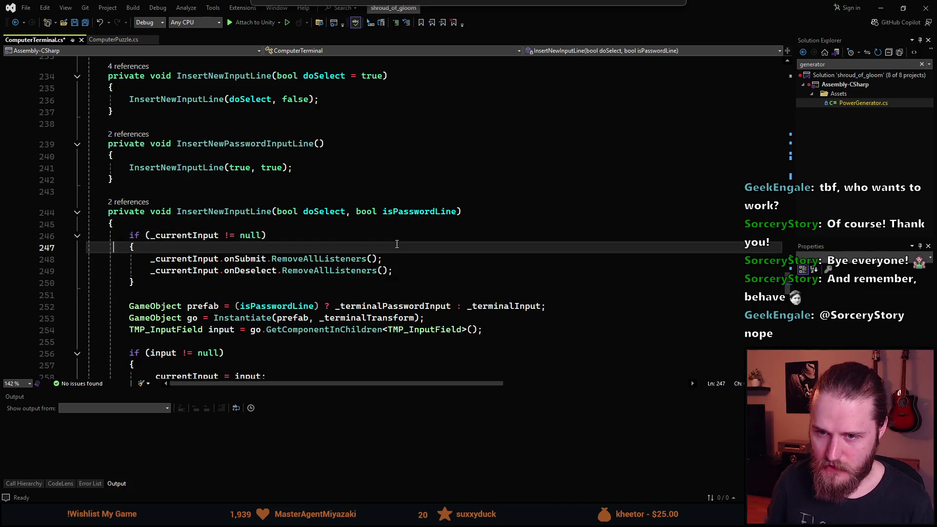
pyautogui.press('End')
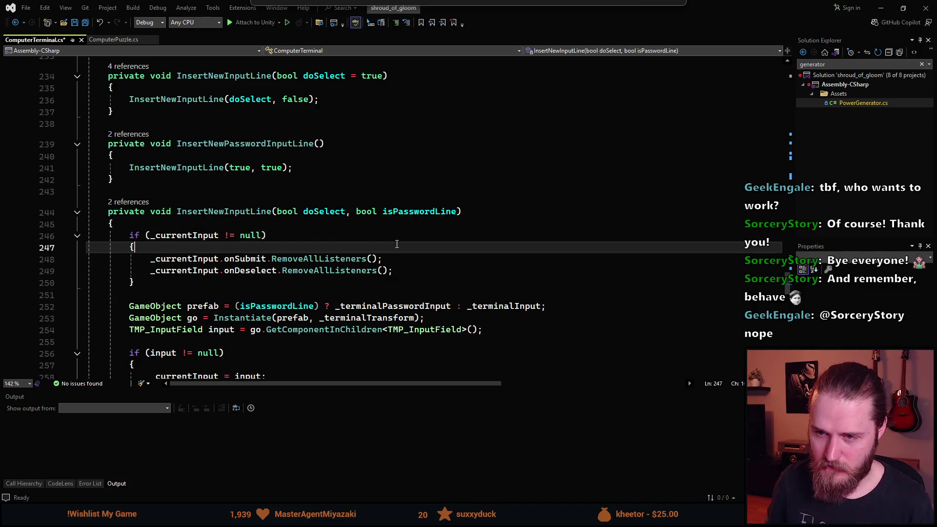
pyautogui.press('Return')
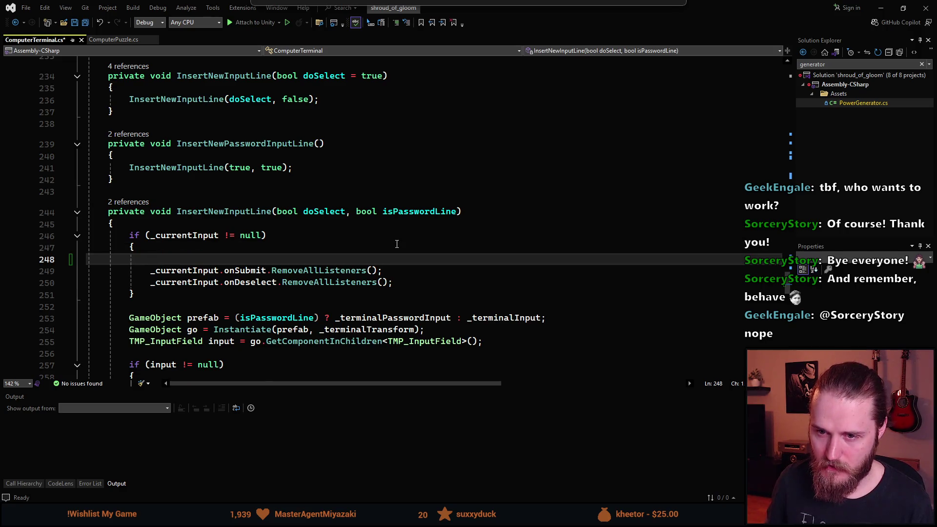
pyautogui.press('Return')
pyautogui.press('Up')
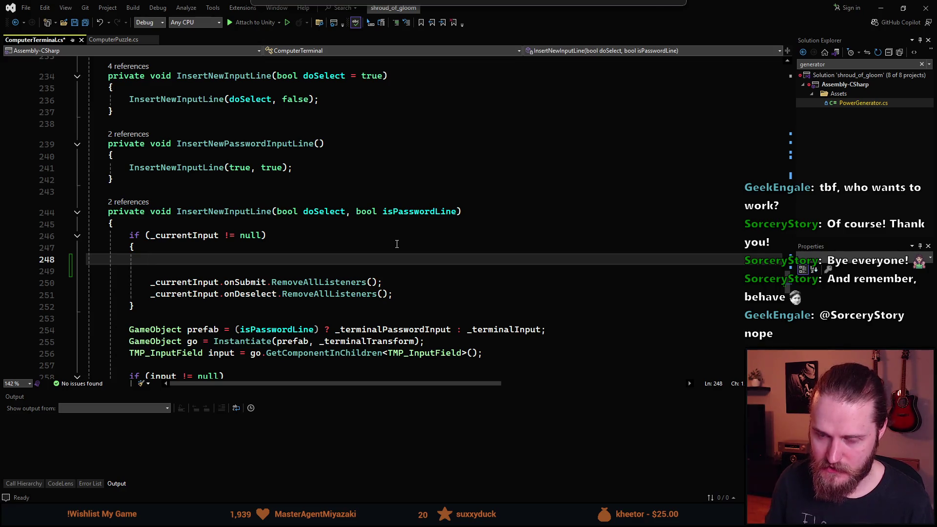
# Add if (_currentInput.text == string.Empty) { return; } and save ComputerTerminal.cs
pyautogui.write('if (_cu')
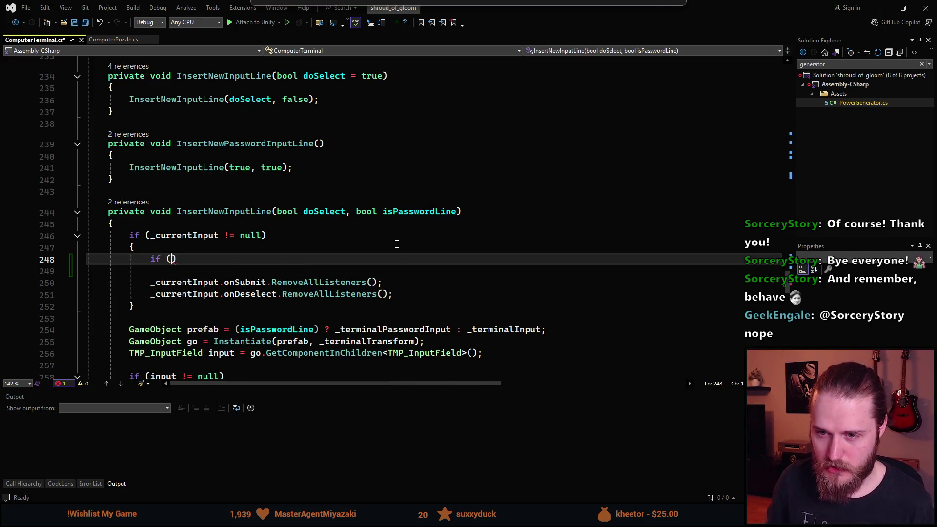
pyautogui.press('Tab')
pyautogui.write('.')
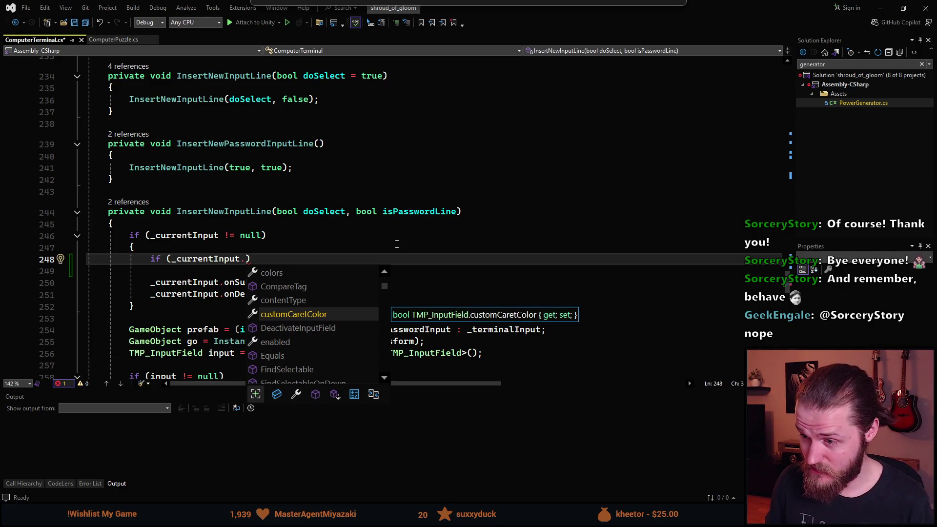
pyautogui.write('te')
pyautogui.press('Tab')
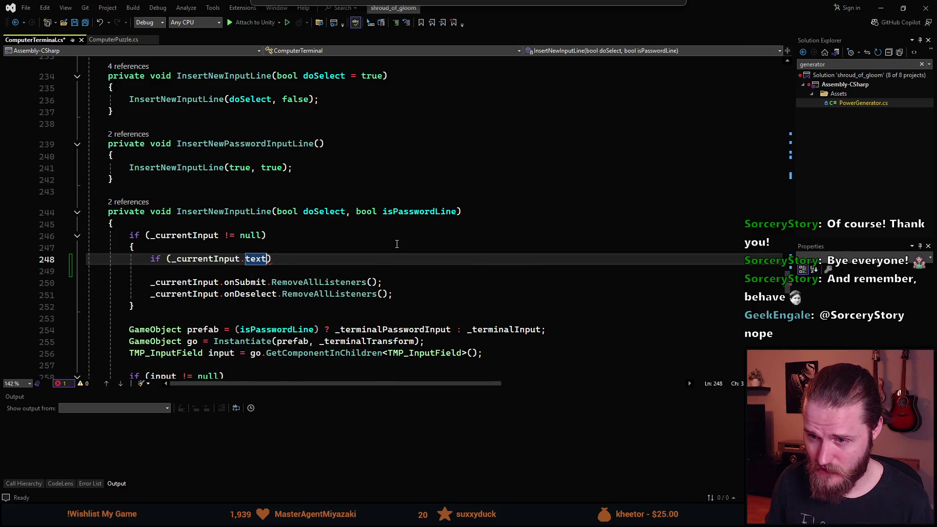
pyautogui.write(' ==')
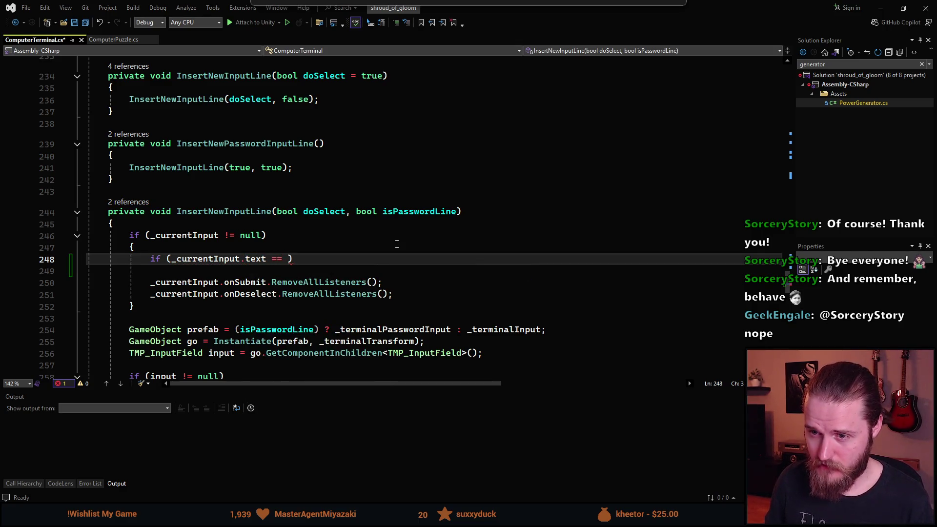
pyautogui.write('= ')
pyautogui.write('string.')
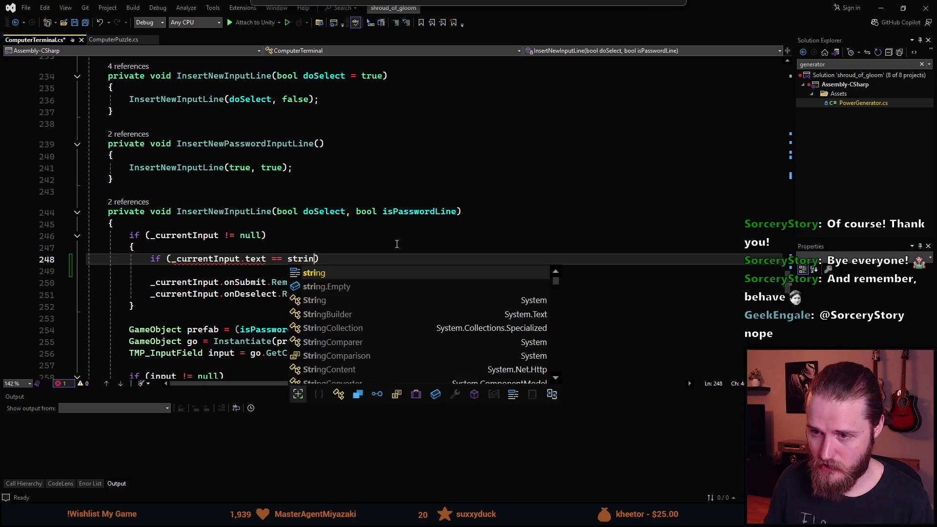
pyautogui.press('Tab')
pyautogui.press('End')
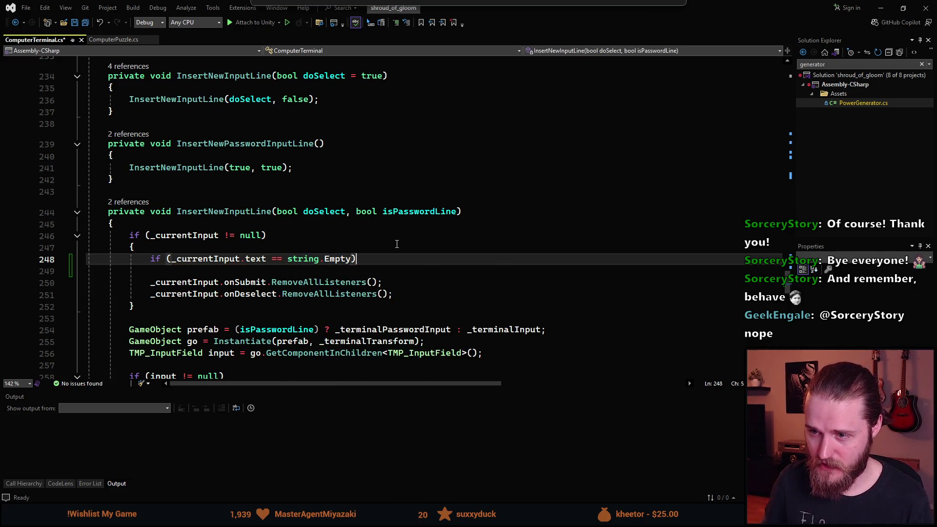
pyautogui.press('Return')
pyautogui.write('{')
pyautogui.press('Return')
pyautogui.write('return;')
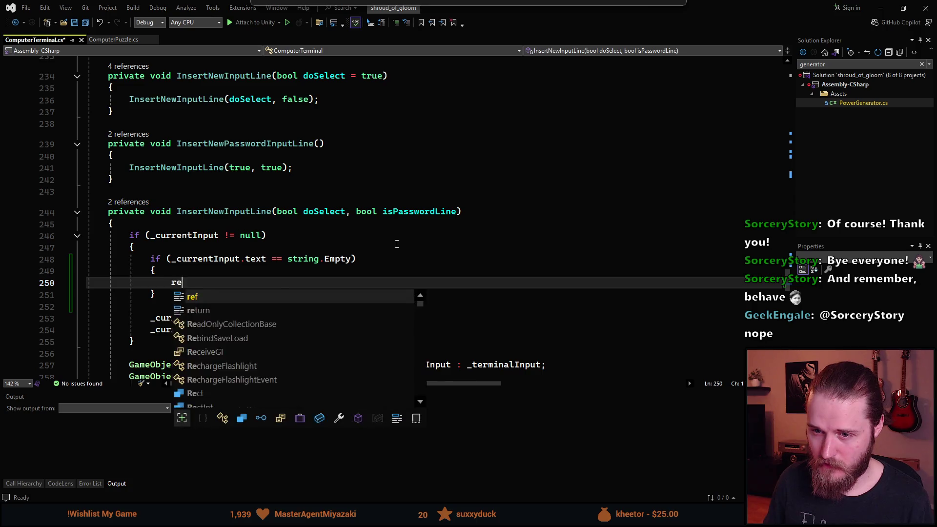
pyautogui.hotkey('ctrl', 's')
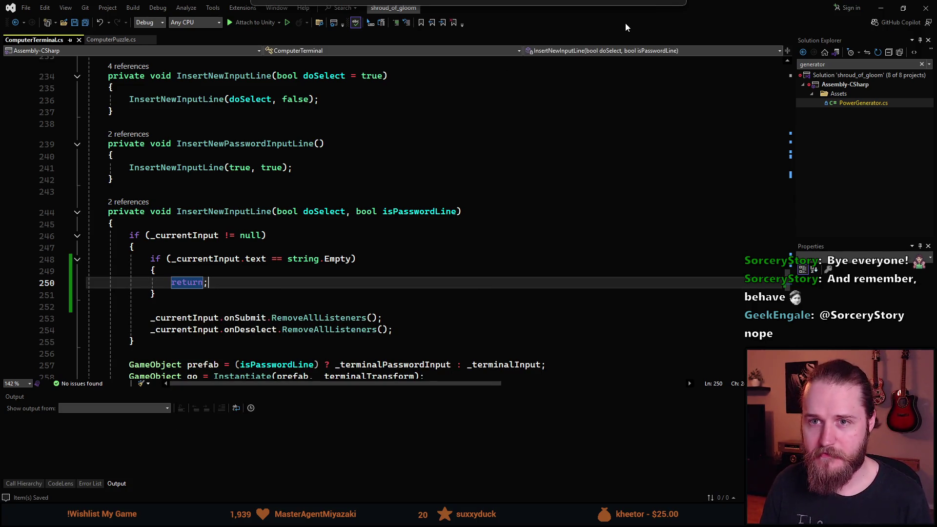
pyautogui.hotkey('alt', 'Tab')
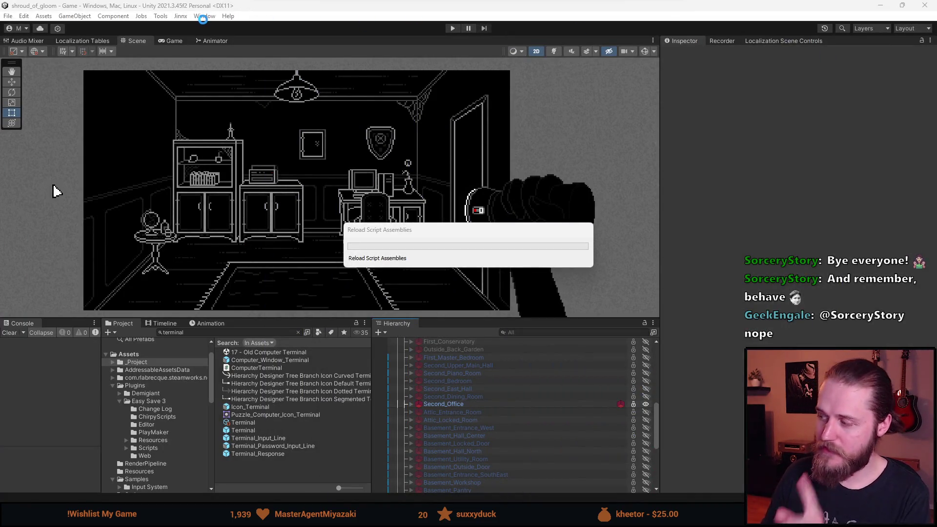
# Enter play mode, enlarge the Game view and open the in-game Terminal app
pyautogui.click(452, 29)
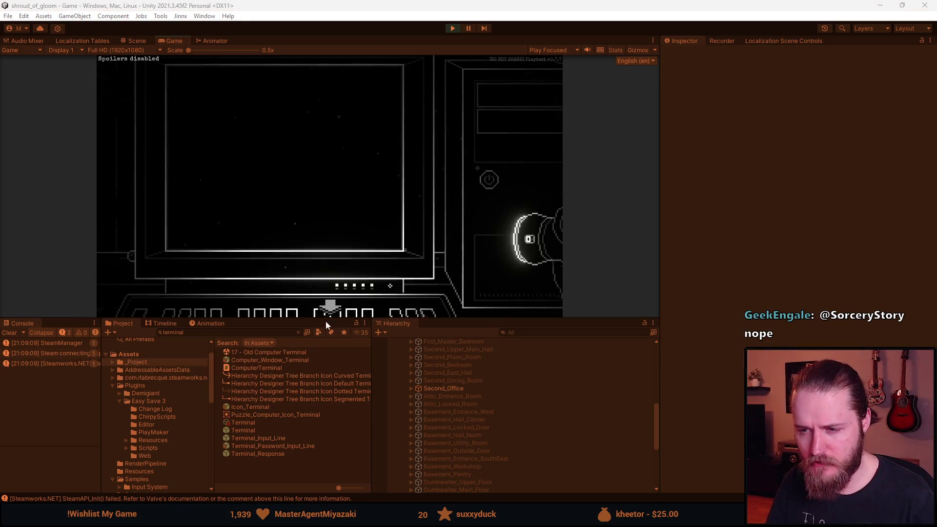
pyautogui.moveTo(326, 320); pyautogui.dragTo(326, 447)
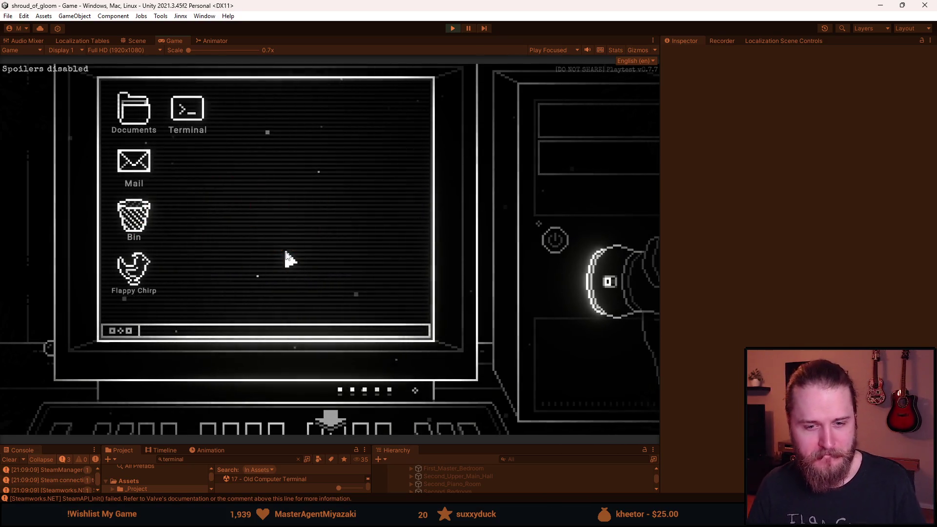
pyautogui.doubleClick(187, 108)
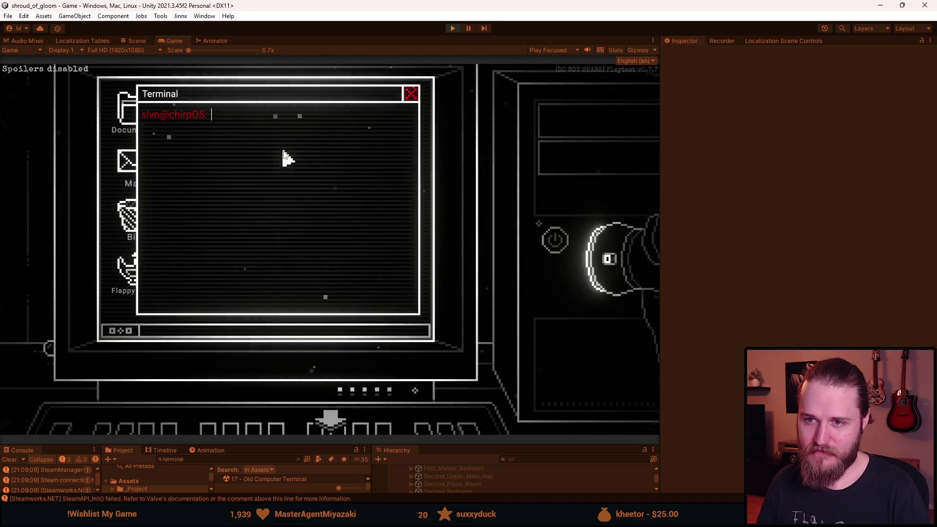
# Submit test lines ppp, asdasd, asdasd and asd in the Terminal
pyautogui.write('ppp')
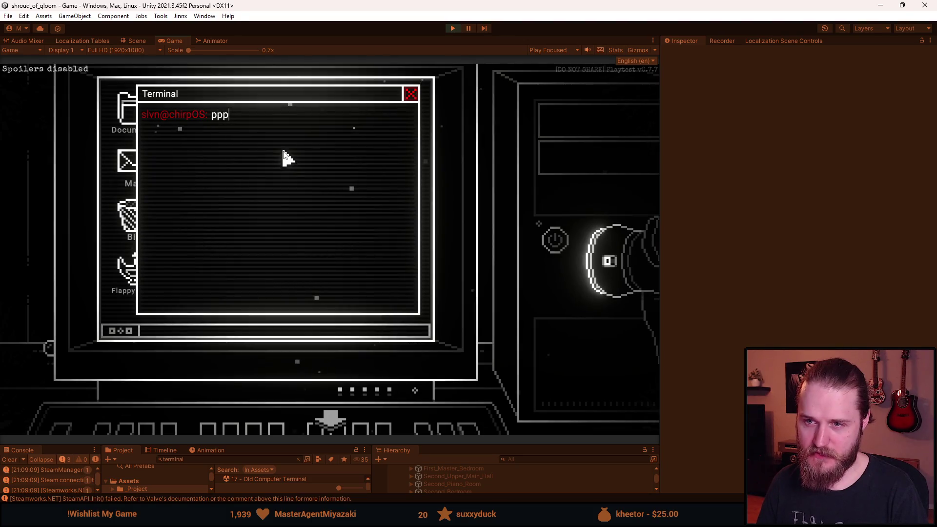
pyautogui.press('Return')
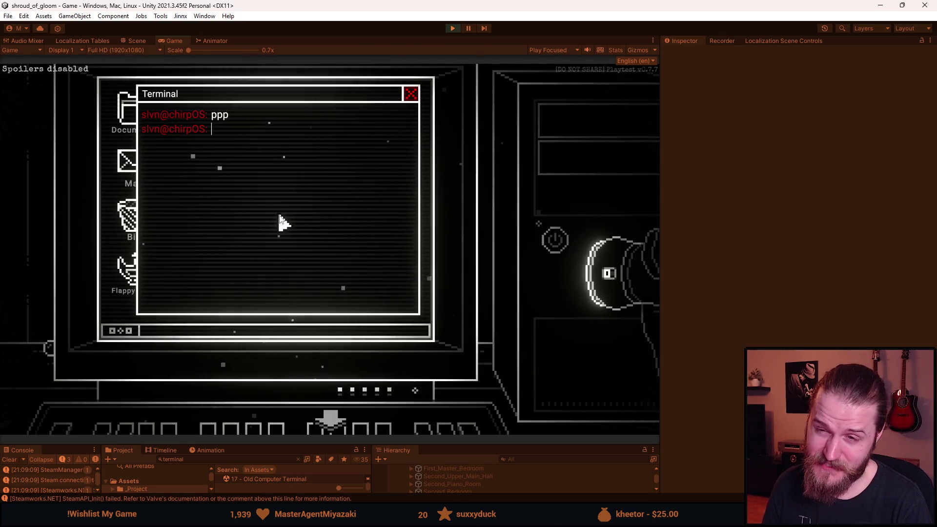
pyautogui.write('asdasd')
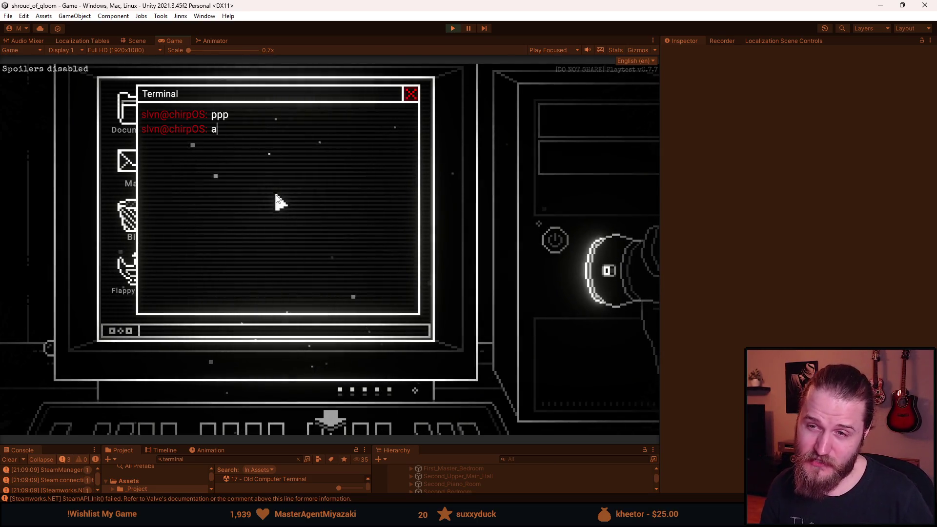
pyautogui.press('Return')
pyautogui.write('asdasd')
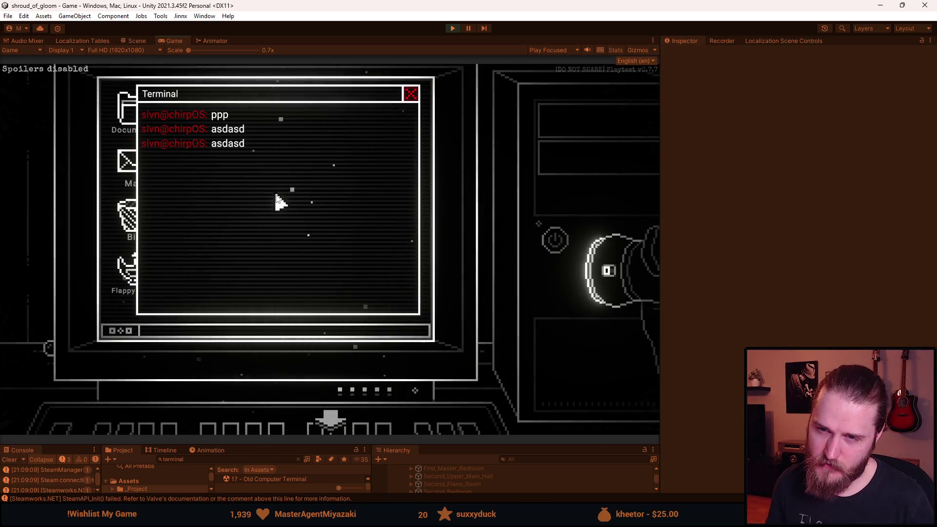
pyautogui.press('Return')
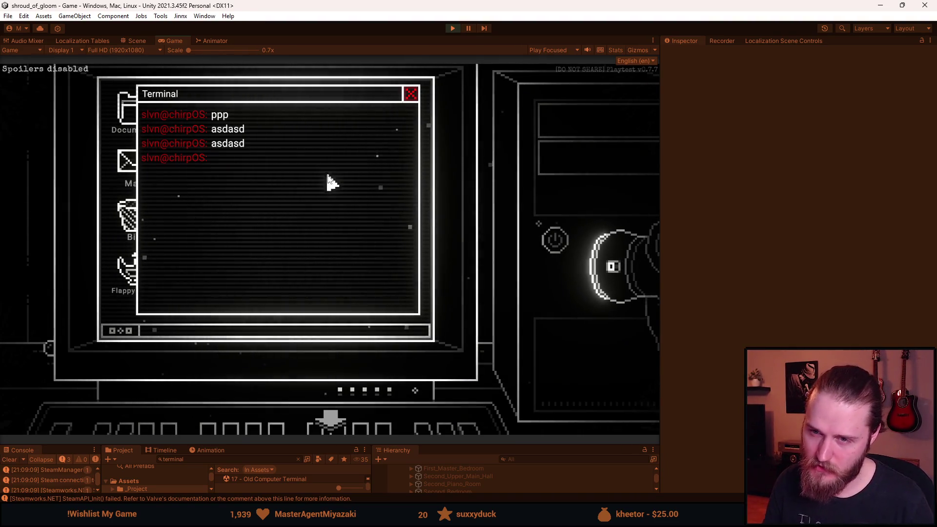
pyautogui.write('asd')
pyautogui.press('Return')
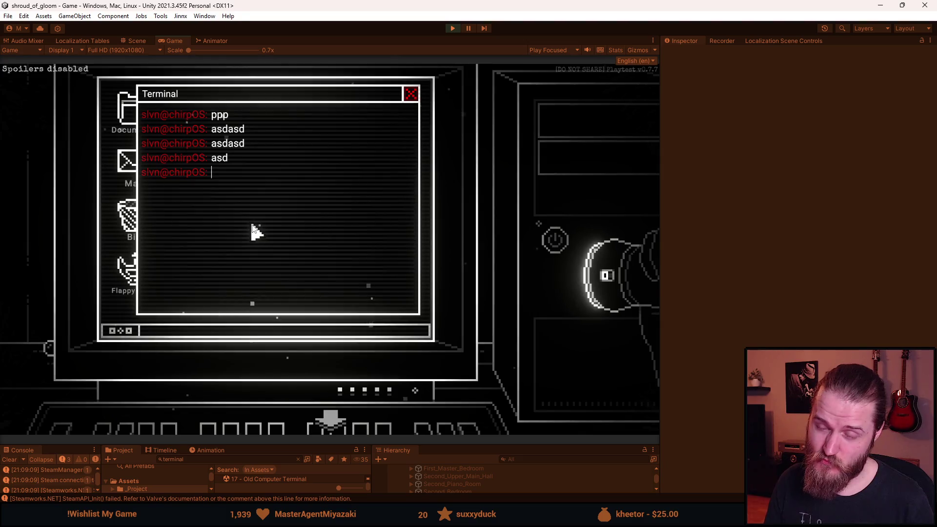
# Submit asdasdasd and ppppp, then run clear to wipe the Terminal
pyautogui.write('asdasdasd')
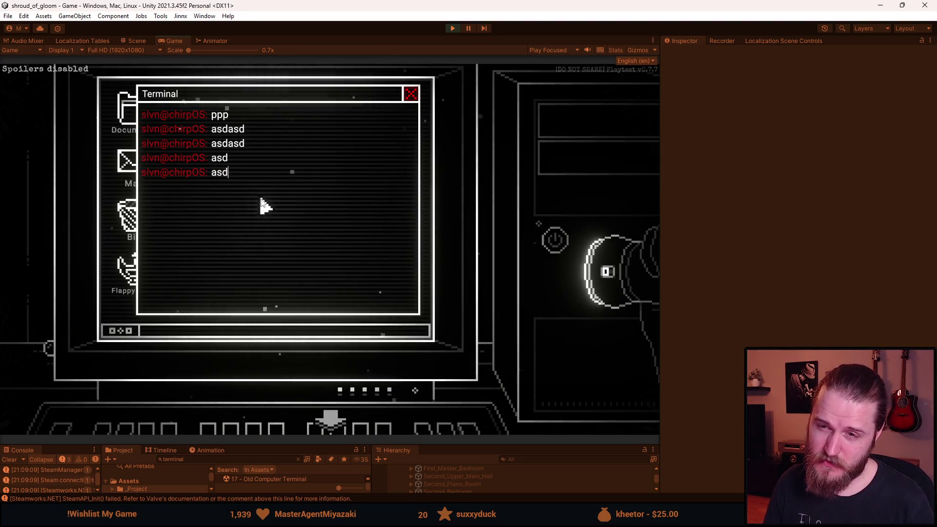
pyautogui.press('Return')
pyautogui.write('lk')
pyautogui.press('BackSpace')
pyautogui.press('BackSpace')
pyautogui.write('ppppp')
pyautogui.press('Return')
pyautogui.write('clear')
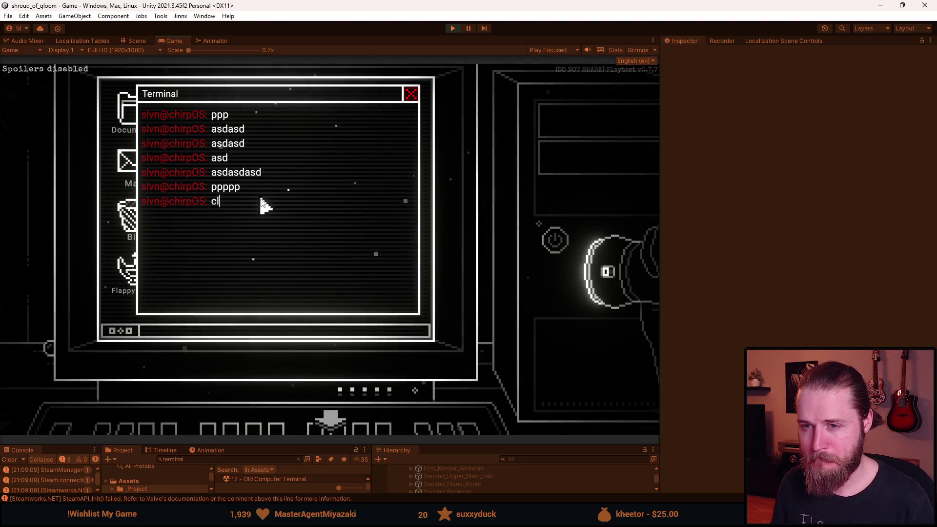
pyautogui.press('Return')
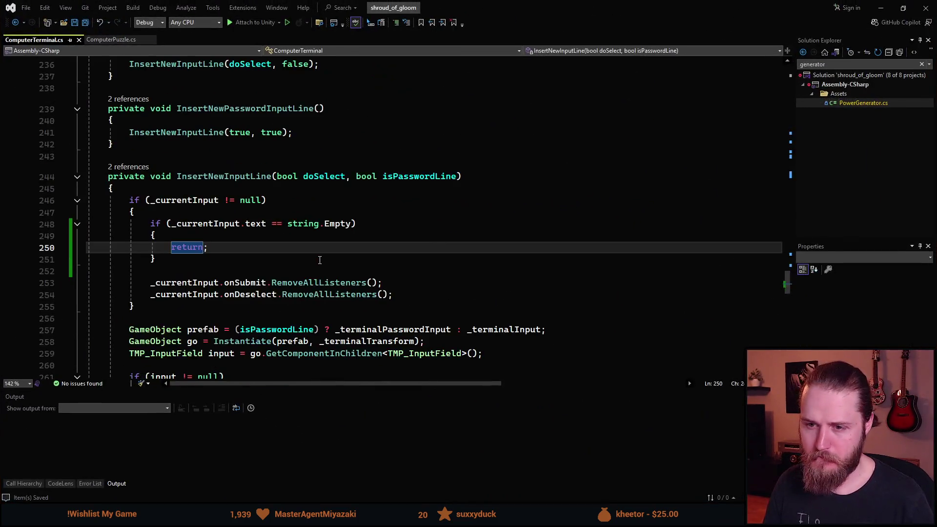
# Insert a _currentInput.Select(); line at the start of the empty-text block
pyautogui.click(269, 240)
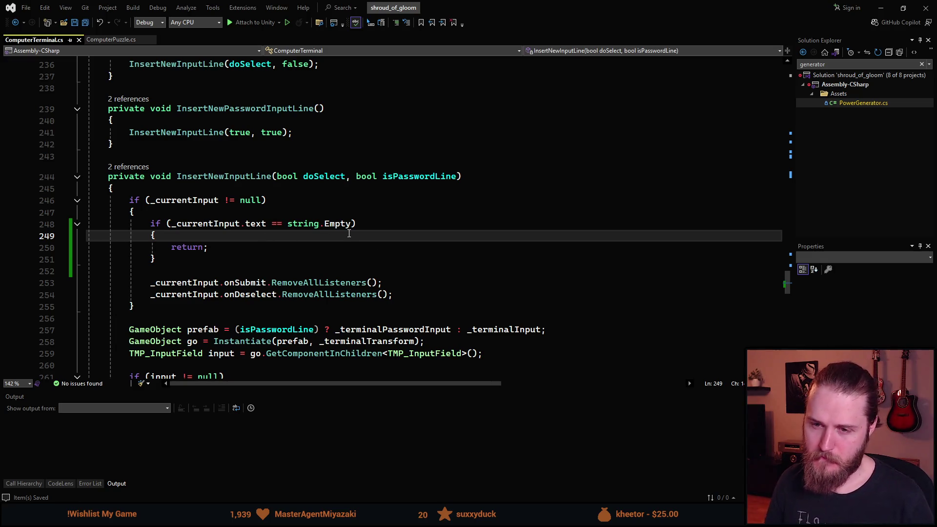
pyautogui.press('Return')
pyautogui.write('_cu')
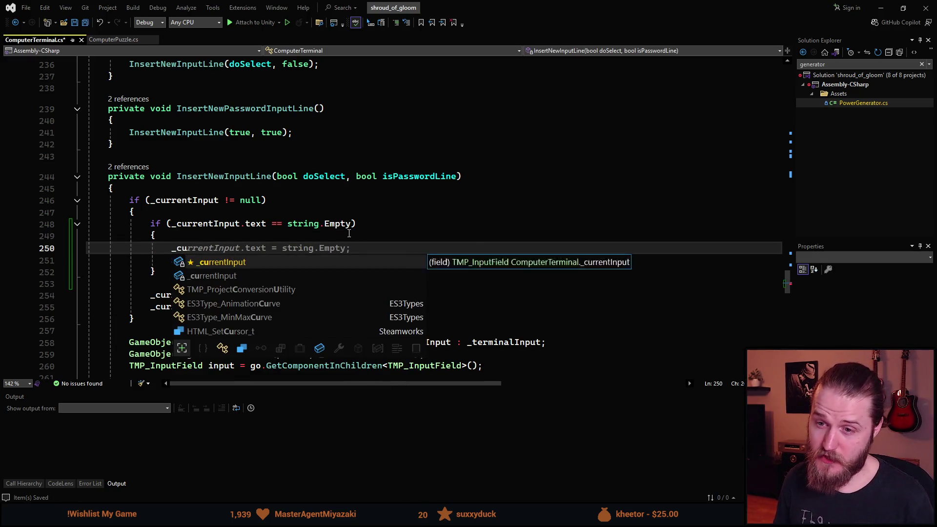
pyautogui.write('.Sel')
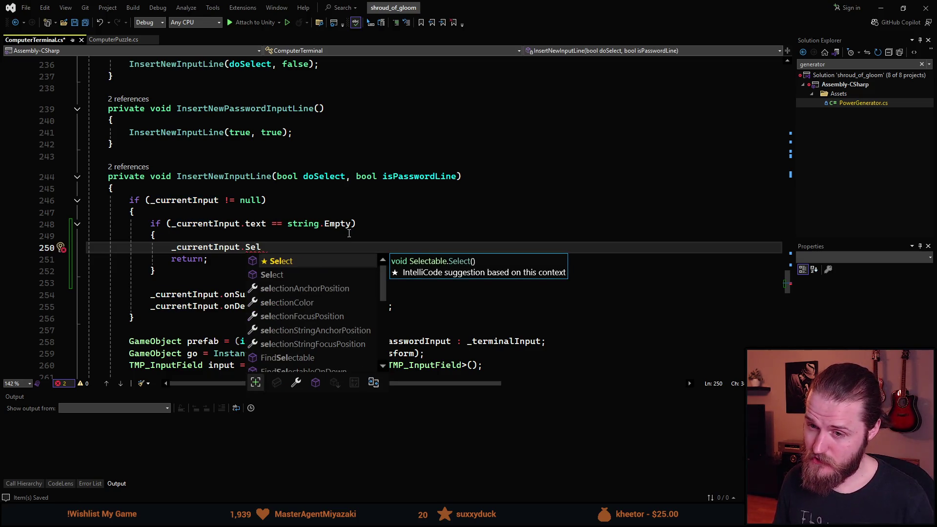
pyautogui.press('Tab')
pyautogui.write('();')
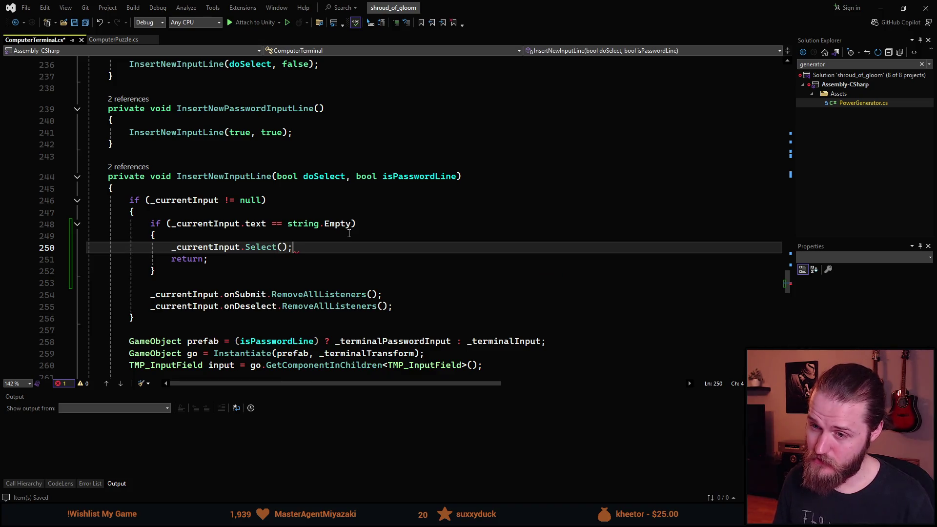
pyautogui.scroll(1, 296, 267)
pyautogui.scroll(-1, 296, 267)
pyautogui.scroll(-4, 296, 267)
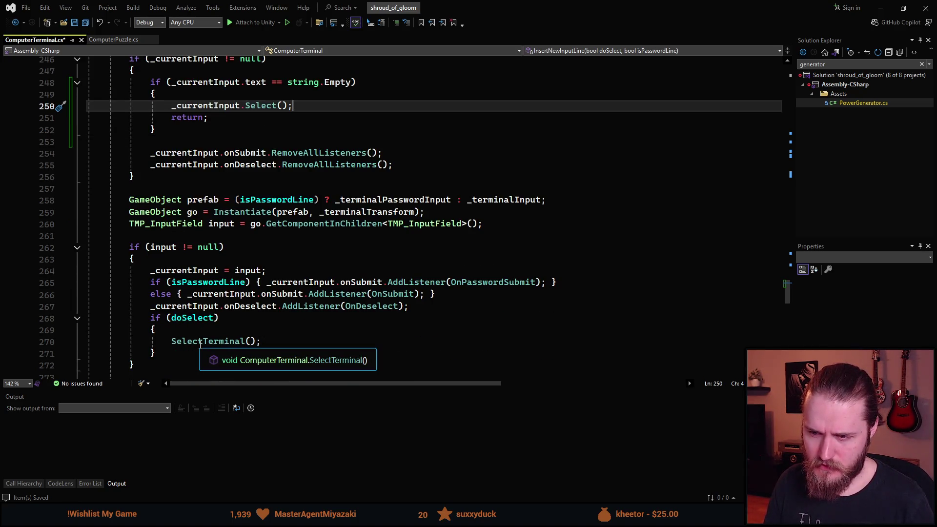
pyautogui.scroll(2, 276, 210)
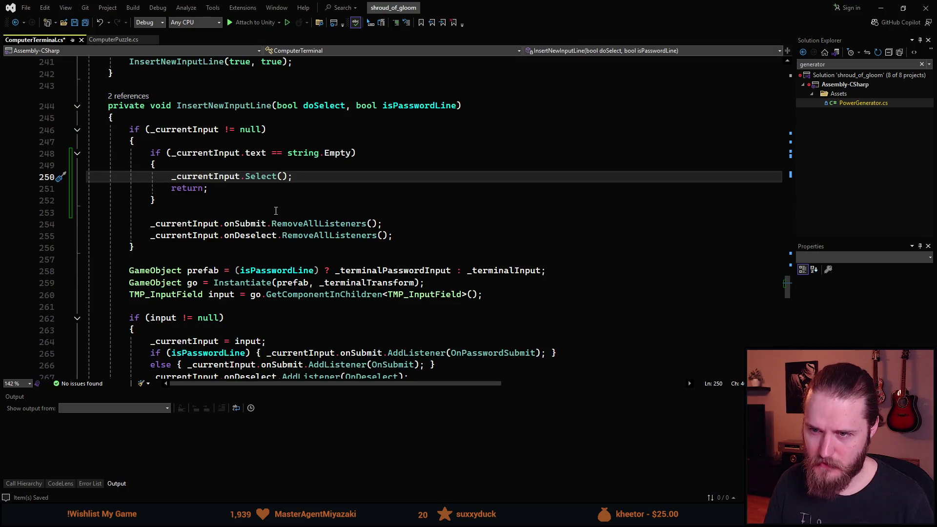
# Replace line 250's Select call with SelectTerminal(); and return to Unity to reload scripts
pyautogui.press('Up')
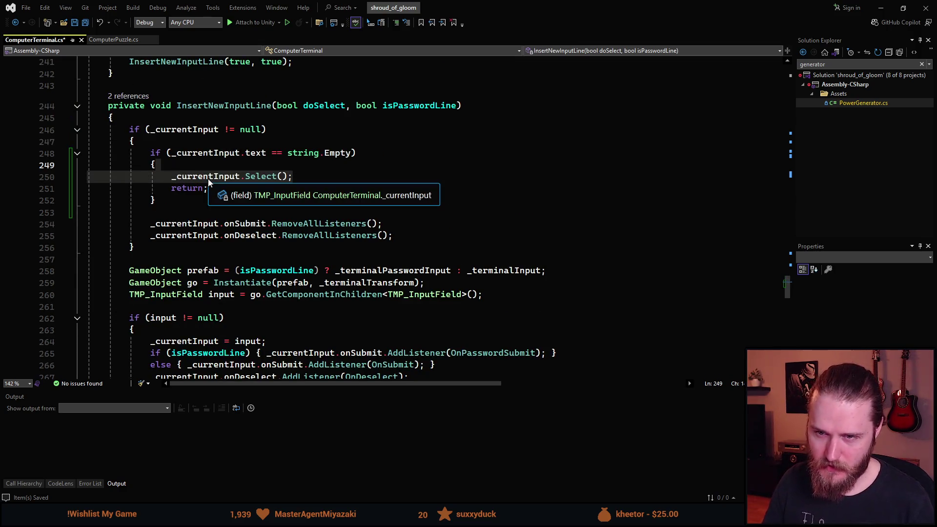
pyautogui.press('Down')
pyautogui.press('End')
pyautogui.hotkey('ctrl', 'BackSpace')
pyautogui.hotkey('ctrl', 'BackSpace')
pyautogui.hotkey('ctrl', 'BackSpace')
pyautogui.write('SelectTe')
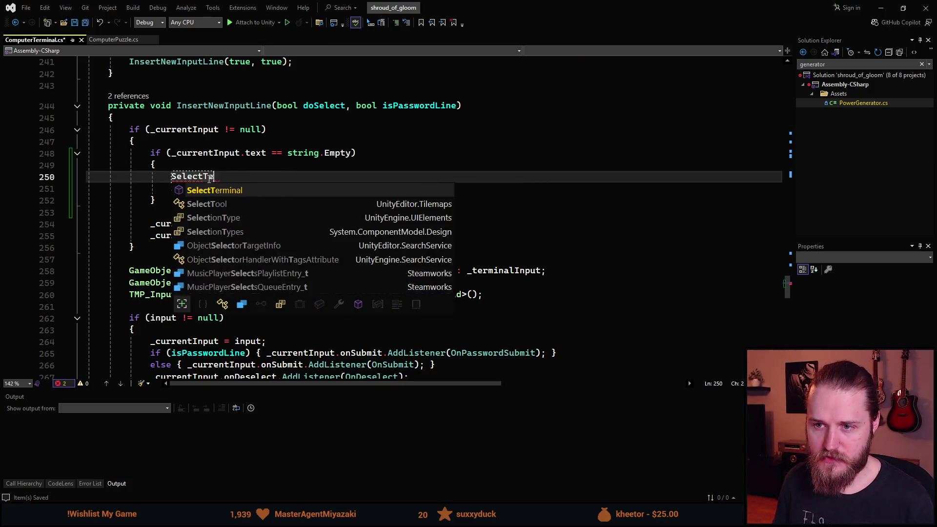
pyautogui.press('Tab')
pyautogui.write('();')
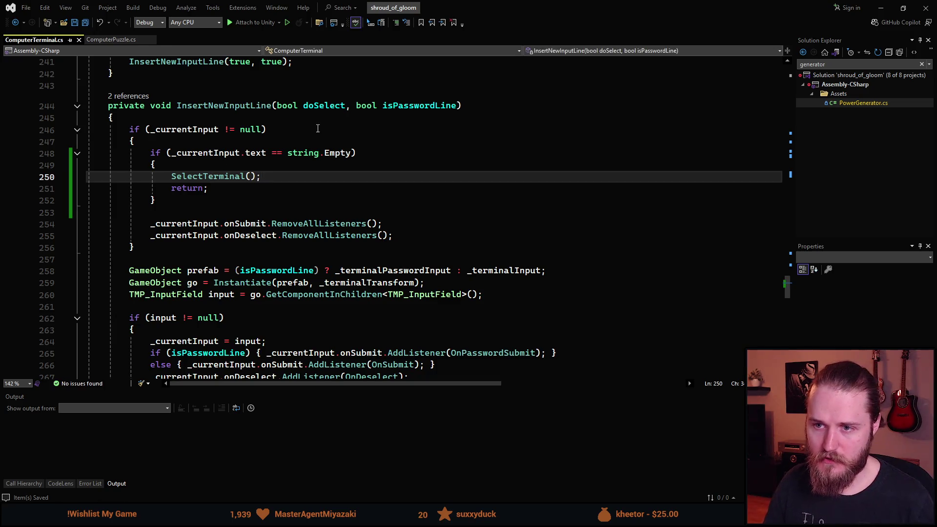
pyautogui.hotkey('alt', 'Tab')
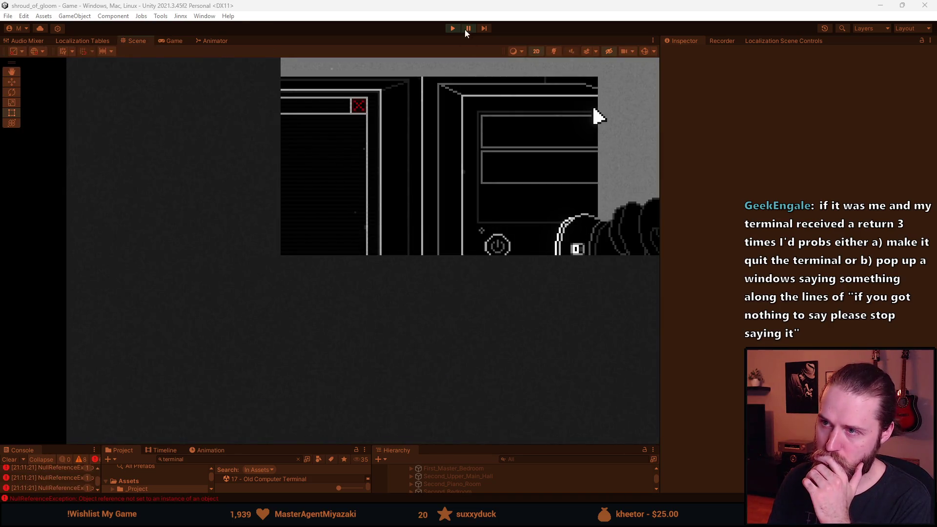
# Restart play mode, power on the in-game computer and open the Chirpy OS Terminal
pyautogui.click(456, 27)
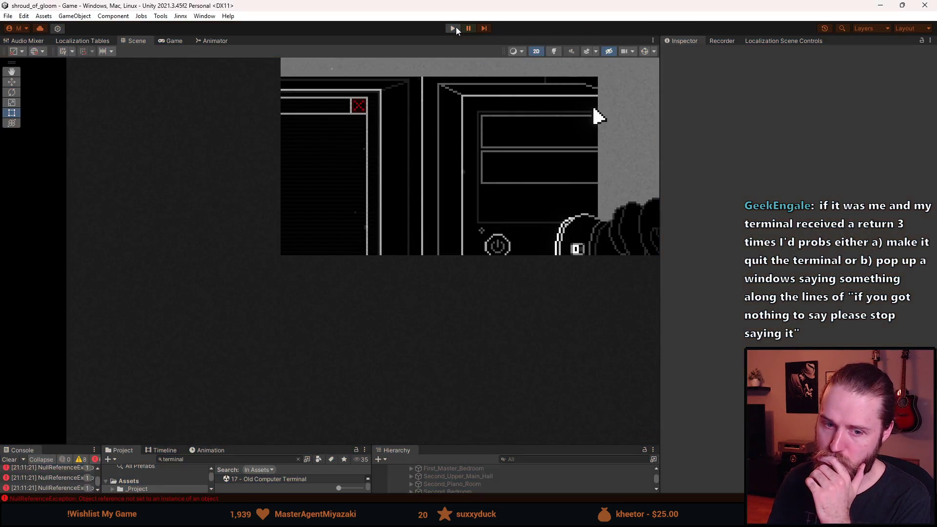
pyautogui.click(455, 27)
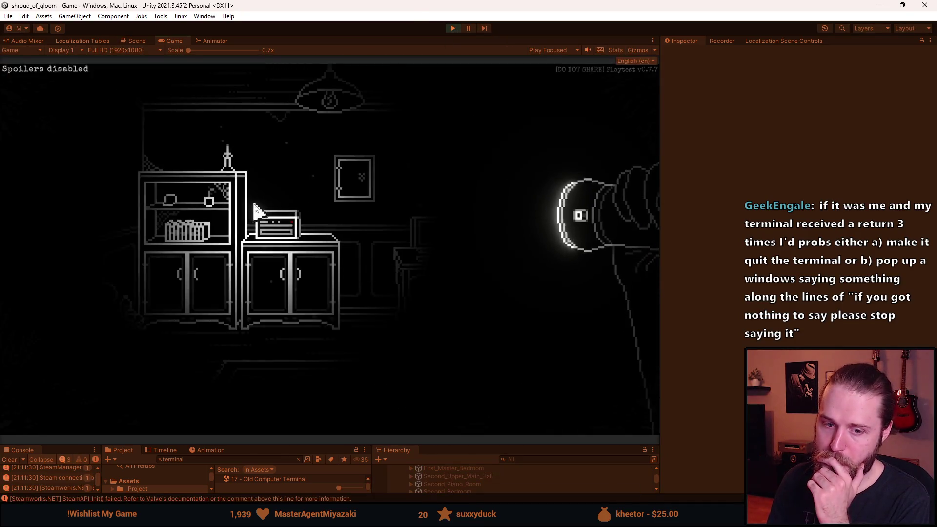
pyautogui.click(432, 249)
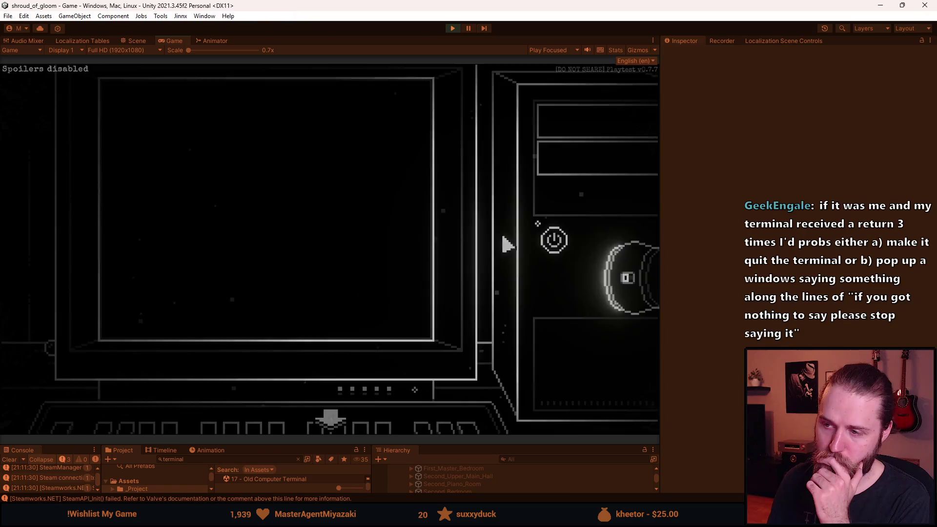
pyautogui.click(555, 240)
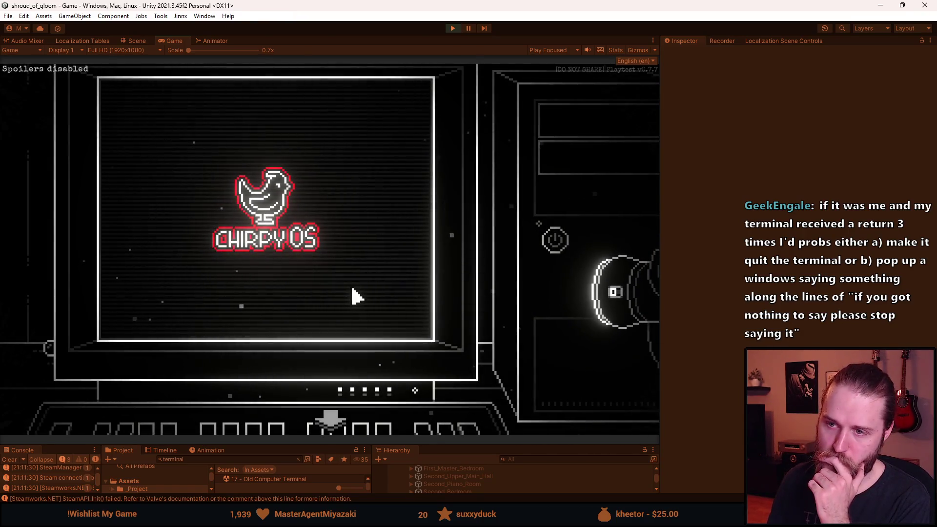
pyautogui.doubleClick(188, 110)
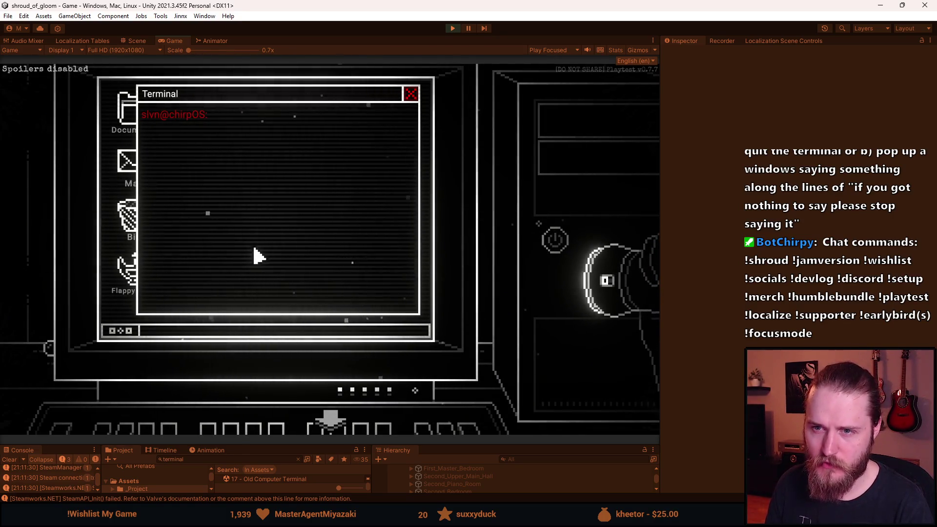
# Submit 'k' in the in-game terminal, enlarge the bottom panels, then return to Visual Studio
pyautogui.click(230, 144)
pyautogui.write('k')
pyautogui.press('Return')
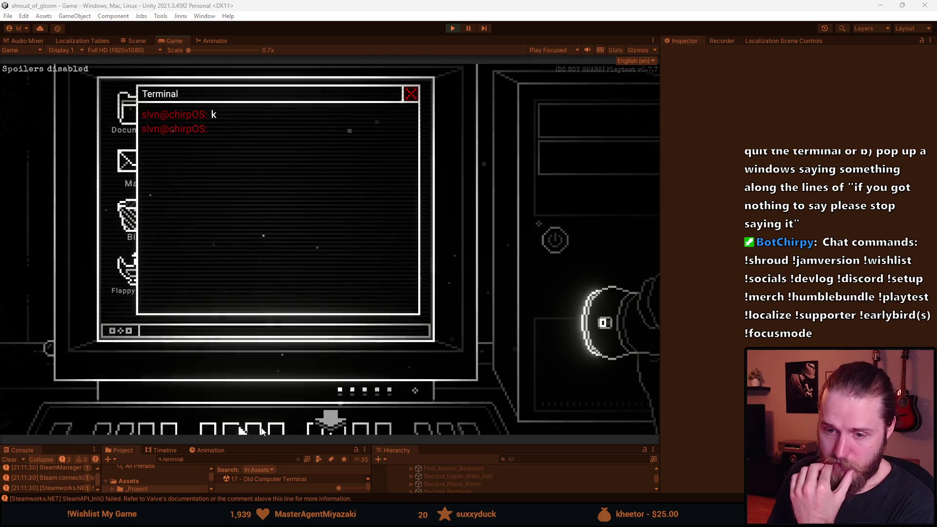
pyautogui.moveTo(283, 446)
pyautogui.mouseDown()
pyautogui.moveTo(283, 331)
pyautogui.moveTo(302, 430)
pyautogui.mouseUp()
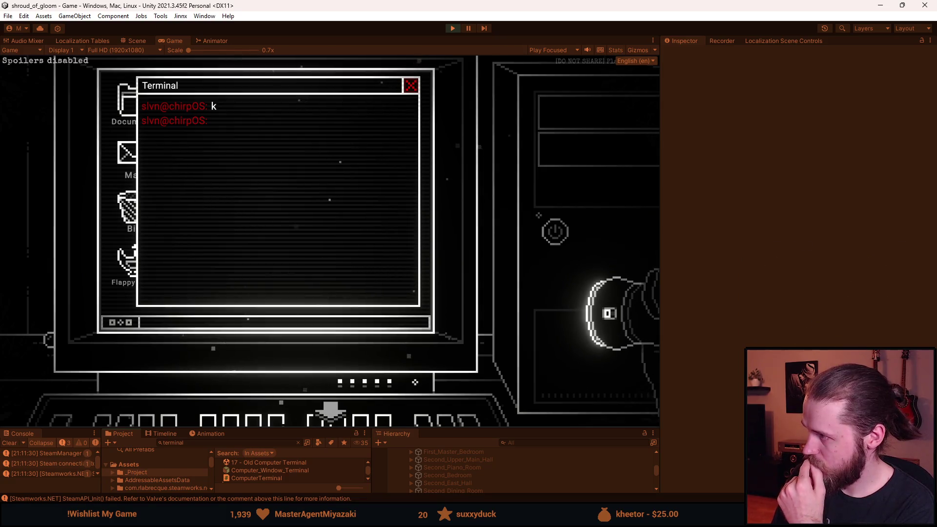
pyautogui.hotkey('alt', 'Tab')
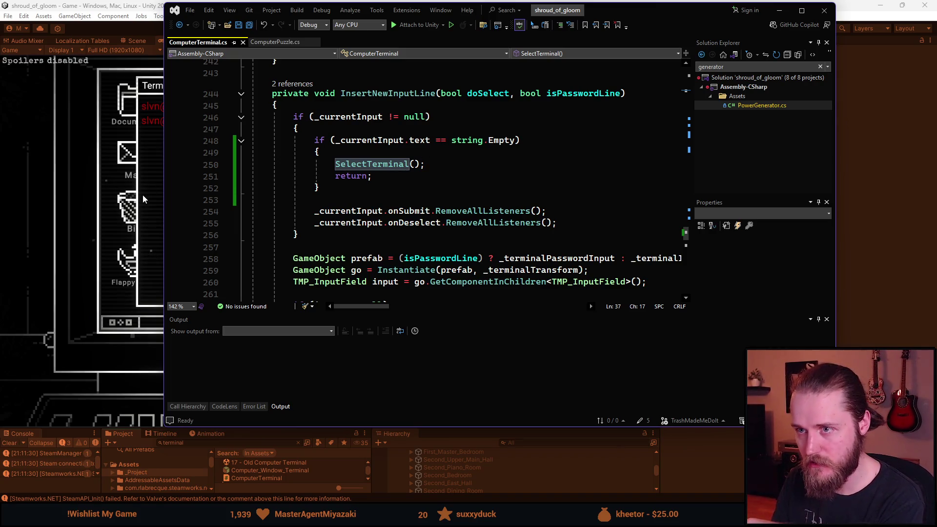
# Read the QuickInfo tooltip for onSubmit in ComputerTerminal.cs
pyautogui.moveTo(408, 209)
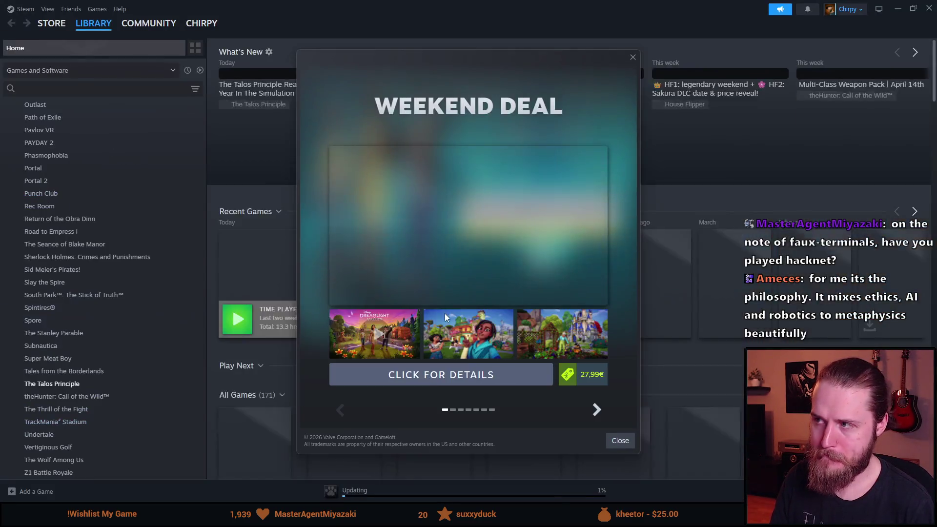
# Page through the Weekend Deal promotion slides to the final Triple-i slide and close the popup
pyautogui.click(594, 411)
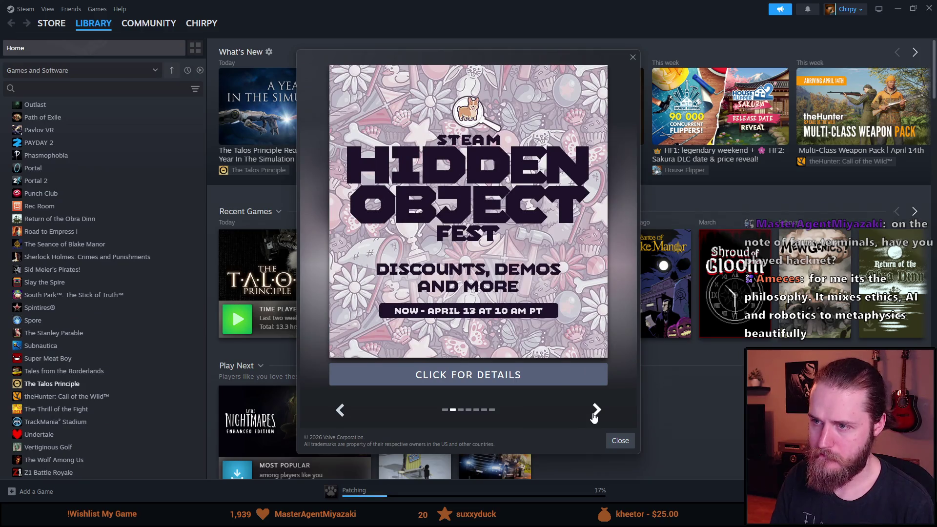
pyautogui.click(595, 411)
pyautogui.click(341, 412)
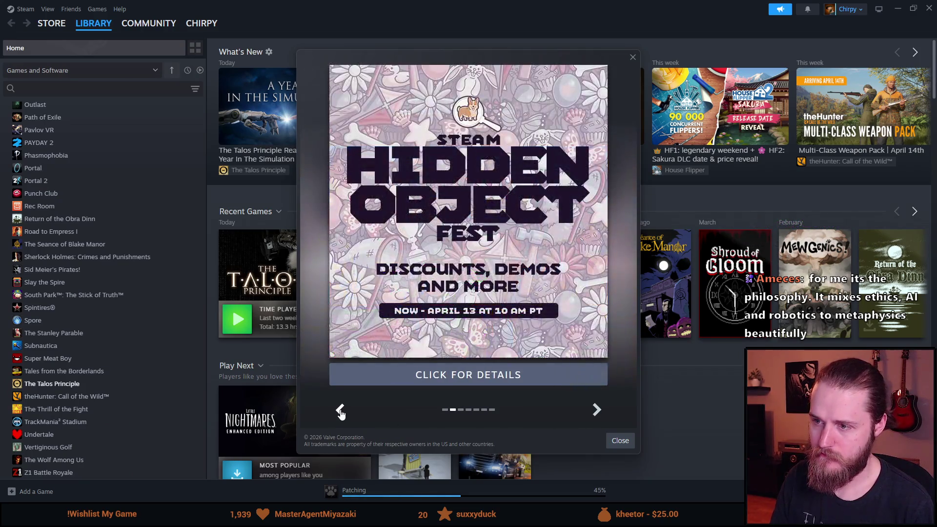
pyautogui.click(596, 411)
pyautogui.click(595, 411)
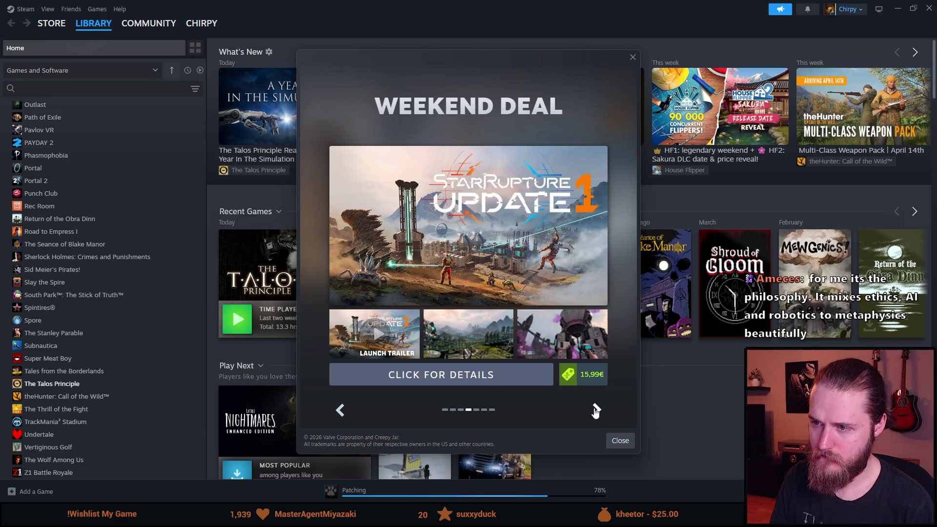
pyautogui.click(595, 411)
pyautogui.click(595, 410)
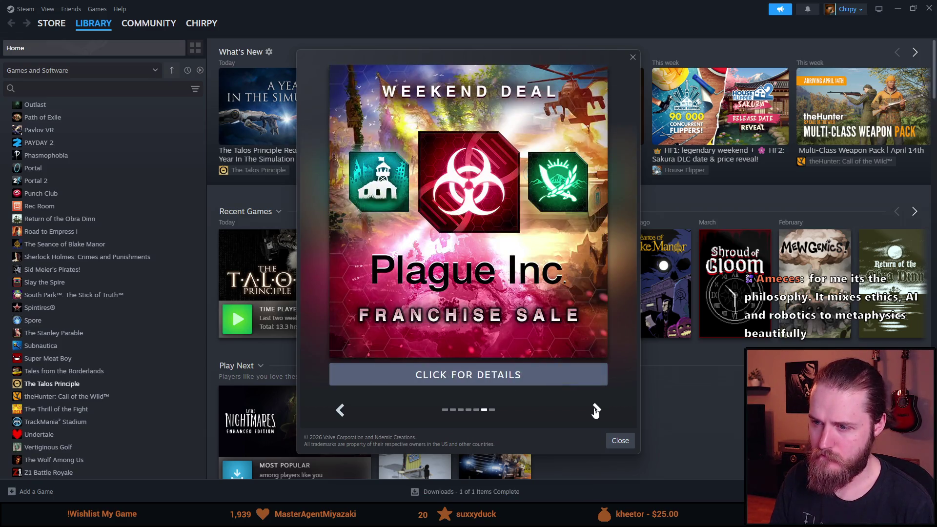
pyautogui.click(595, 411)
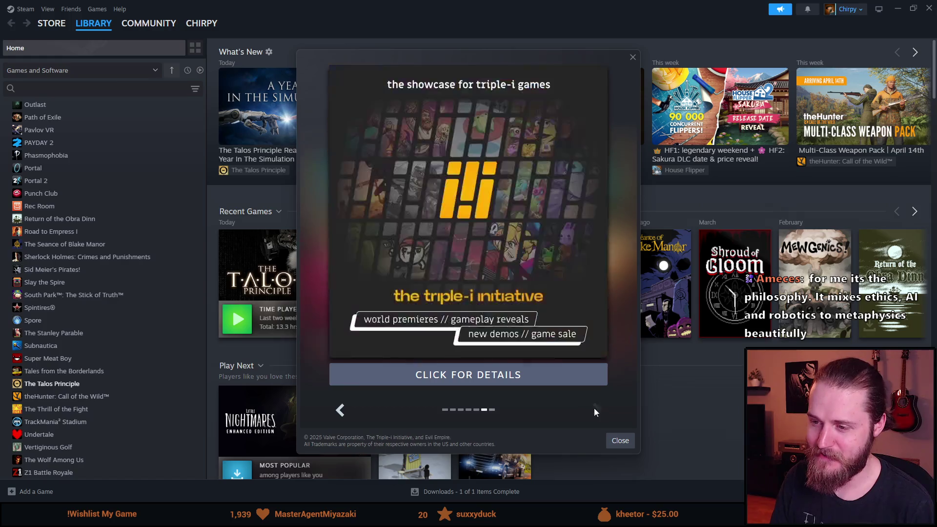
pyautogui.click(611, 441)
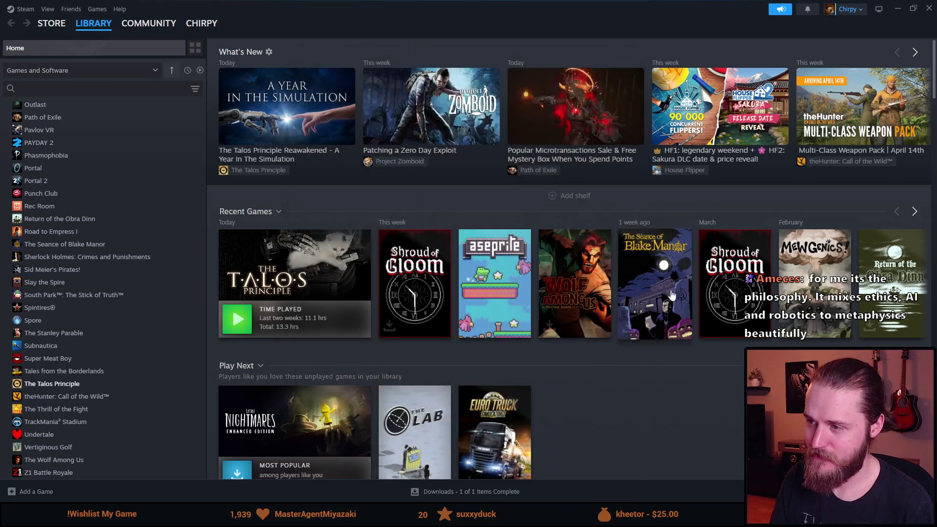
# Select Hacknet in the library sidebar
pyautogui.scroll(1, 134, 311)
pyautogui.scroll(8, 106, 332)
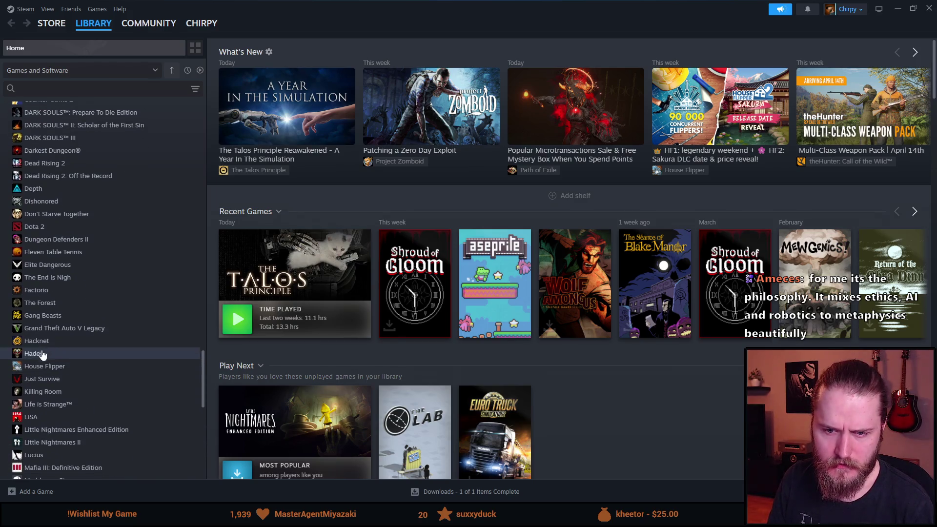
pyautogui.click(93, 341)
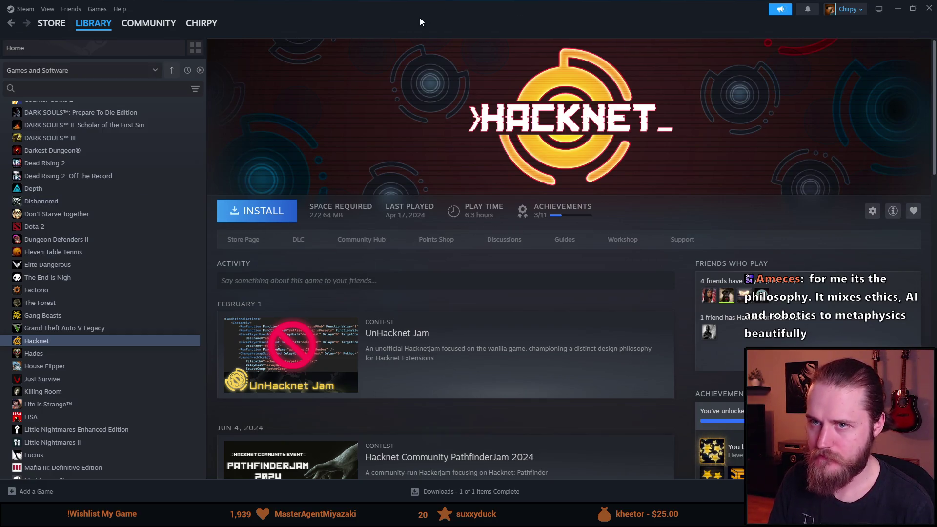
# Open Hacknet's store page, skip its trailer ahead, and pause it
pyautogui.click(244, 241)
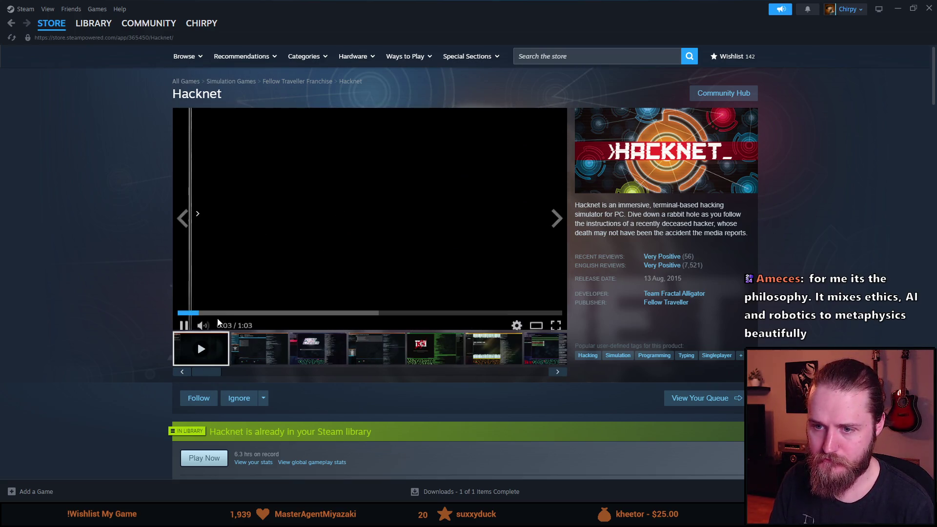
pyautogui.click(255, 312)
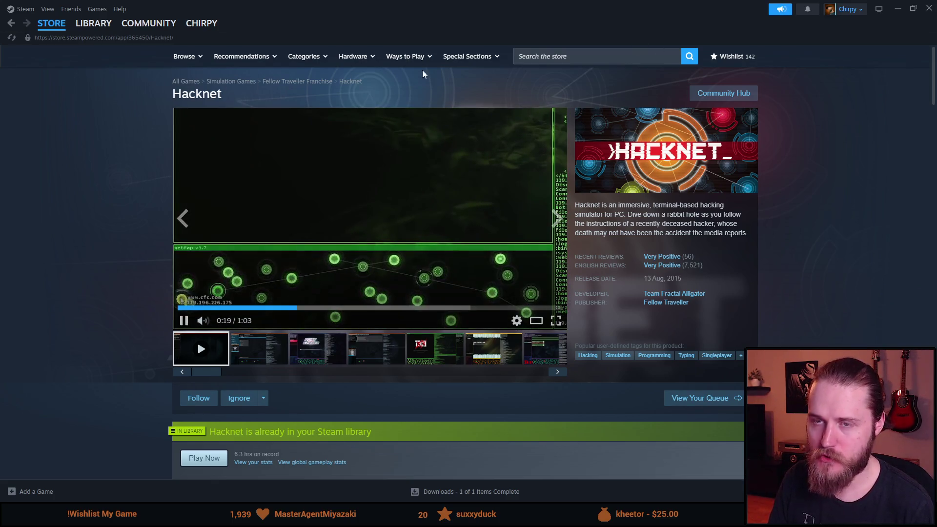
pyautogui.click(303, 242)
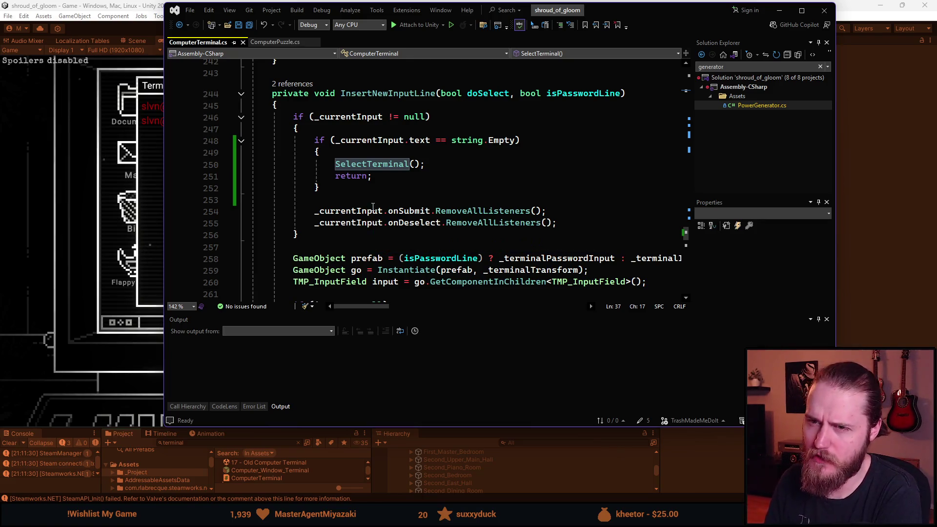
# Look over the terminal script once more, then go back to the running game's terminal
pyautogui.scroll(-1, 421, 191)
pyautogui.scroll(-1, 421, 190)
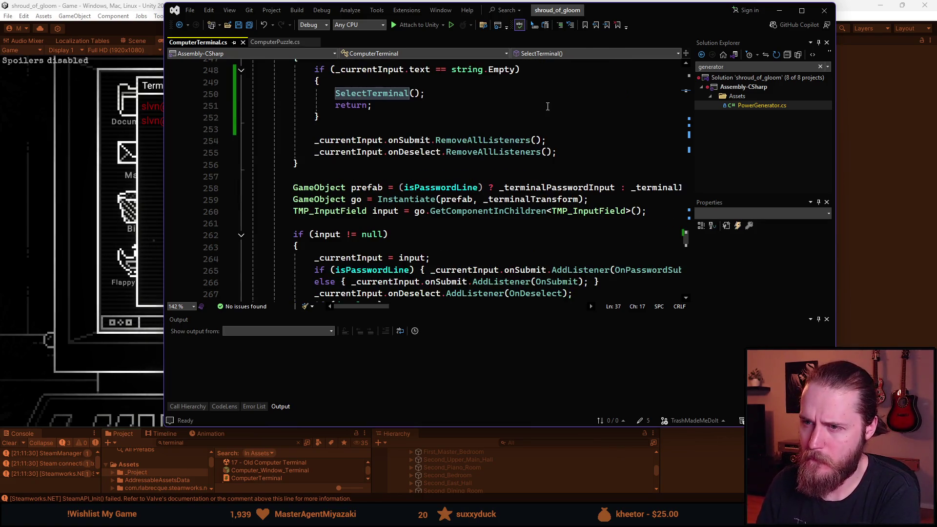
pyautogui.scroll(1, 425, 193)
pyautogui.scroll(2, 437, 199)
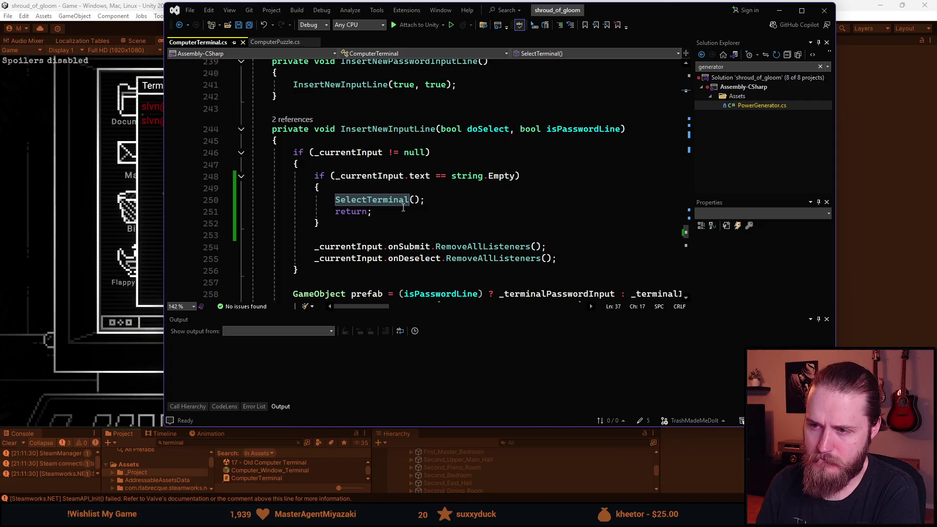
pyautogui.scroll(-5, 403, 207)
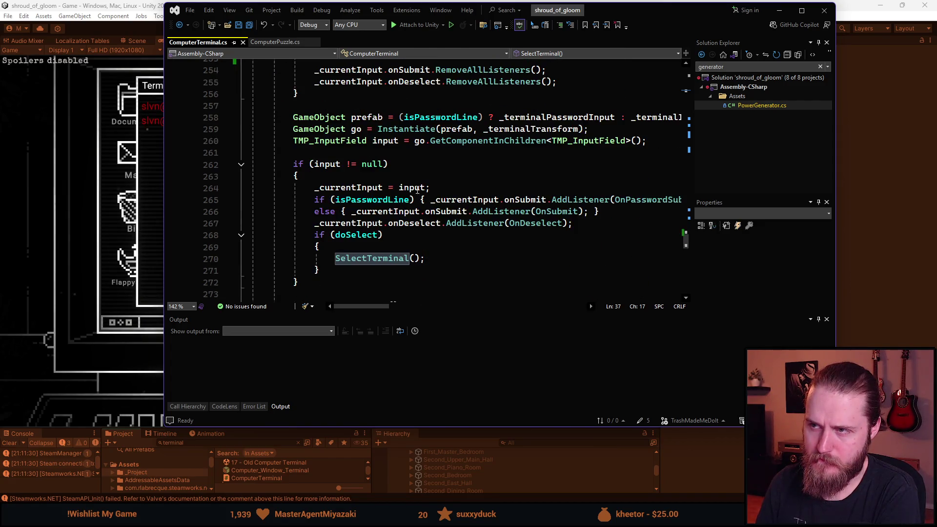
pyautogui.hotkey('alt', 'Tab')
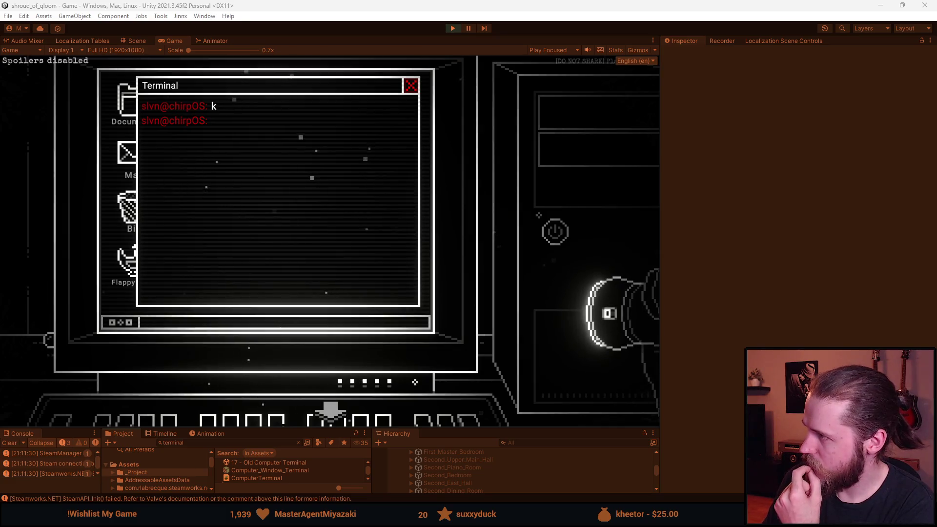
# Review InsertNewInputLine and AutoScrollToBottom in ComputerTerminal.cs, placing the cursor after the method's closing brace
pyautogui.hotkey('alt', 'Tab')
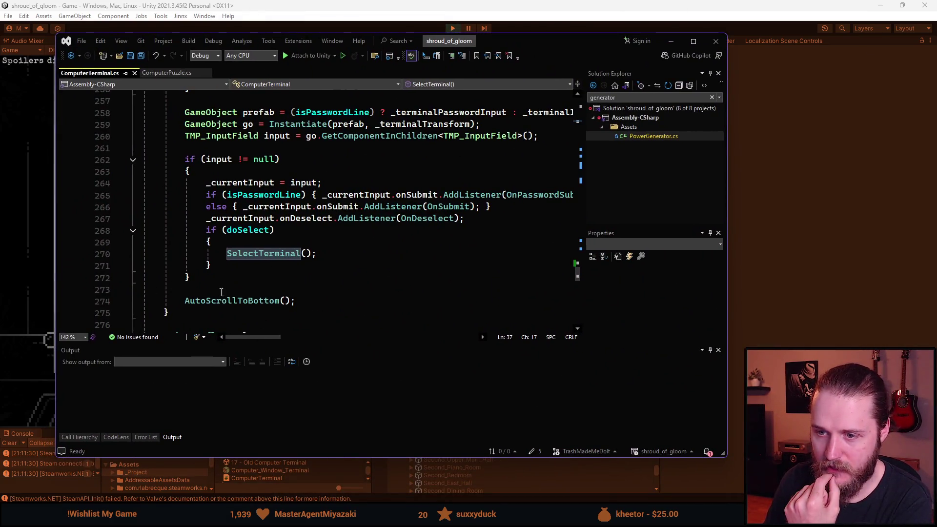
pyautogui.scroll(6, 221, 291)
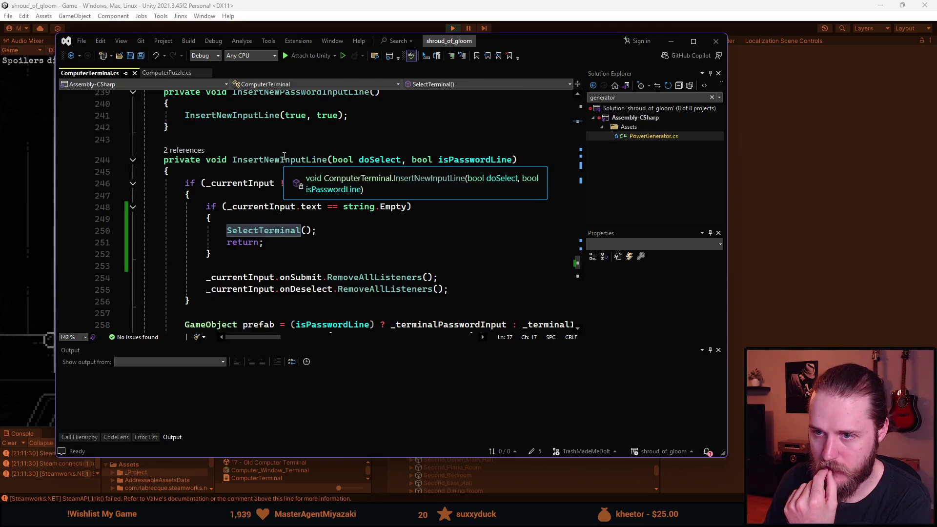
pyautogui.scroll(-7, 261, 237)
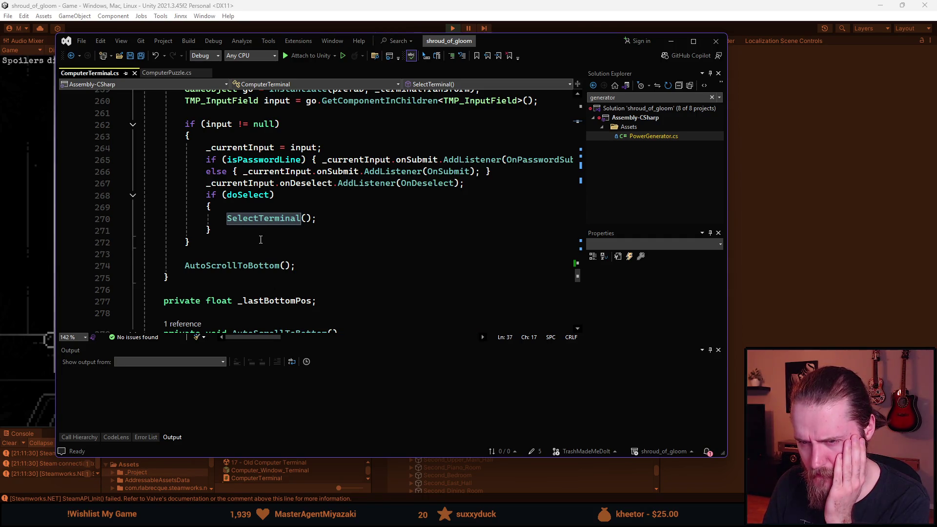
pyautogui.scroll(-1, 261, 239)
pyautogui.scroll(-2, 260, 239)
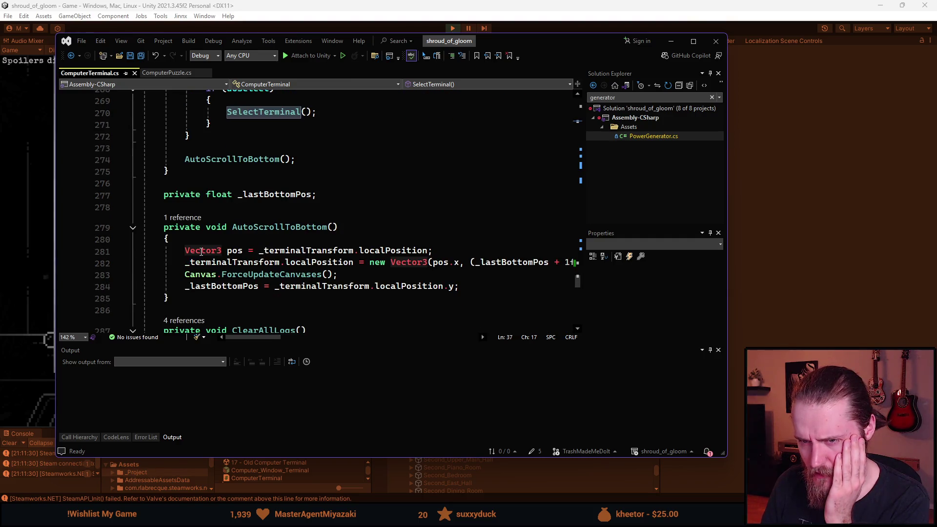
pyautogui.moveTo(404, 251)
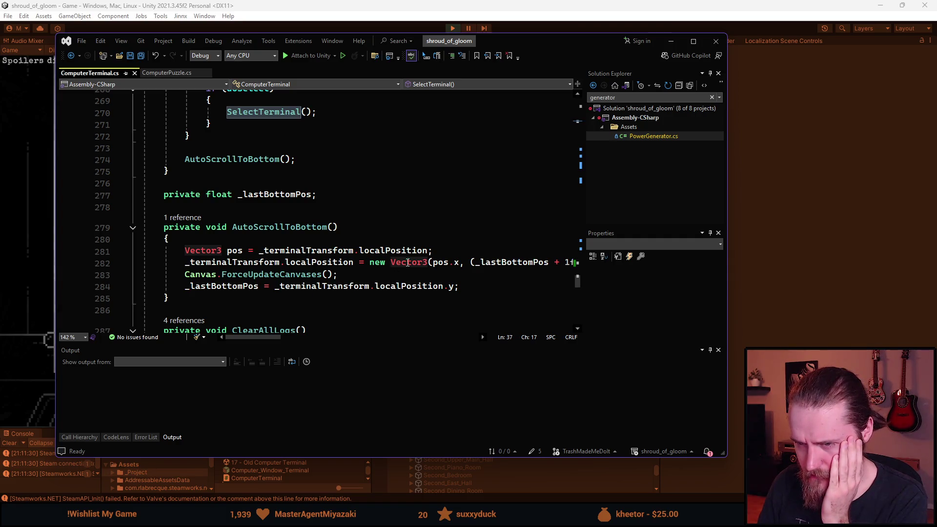
pyautogui.moveTo(270, 337)
pyautogui.mouseDown()
pyautogui.moveTo(303, 337)
pyautogui.moveTo(273, 341)
pyautogui.mouseUp()
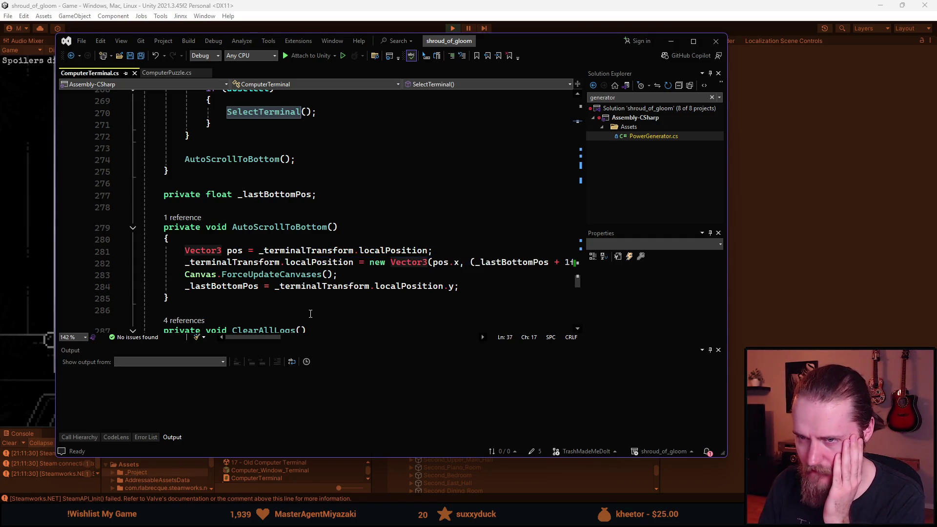
pyautogui.scroll(1, 257, 307)
pyautogui.scroll(3, 257, 307)
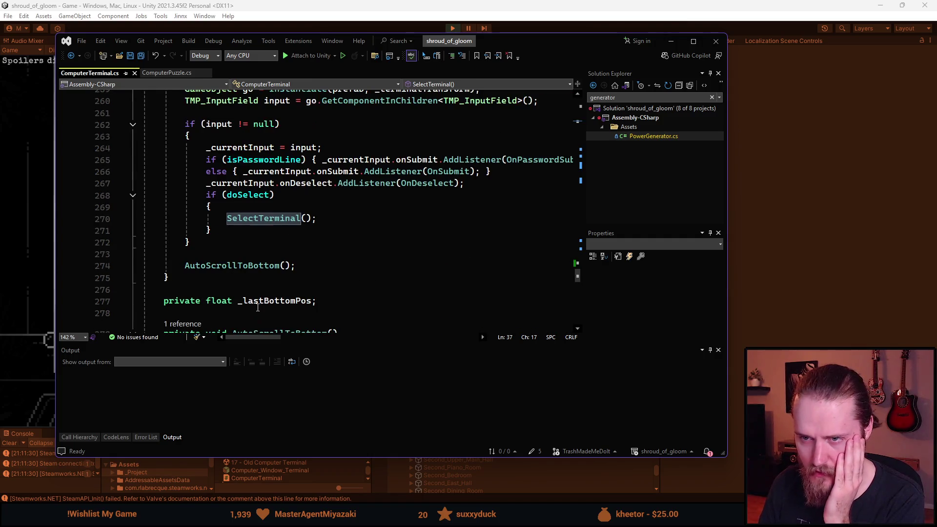
pyautogui.scroll(5, 258, 308)
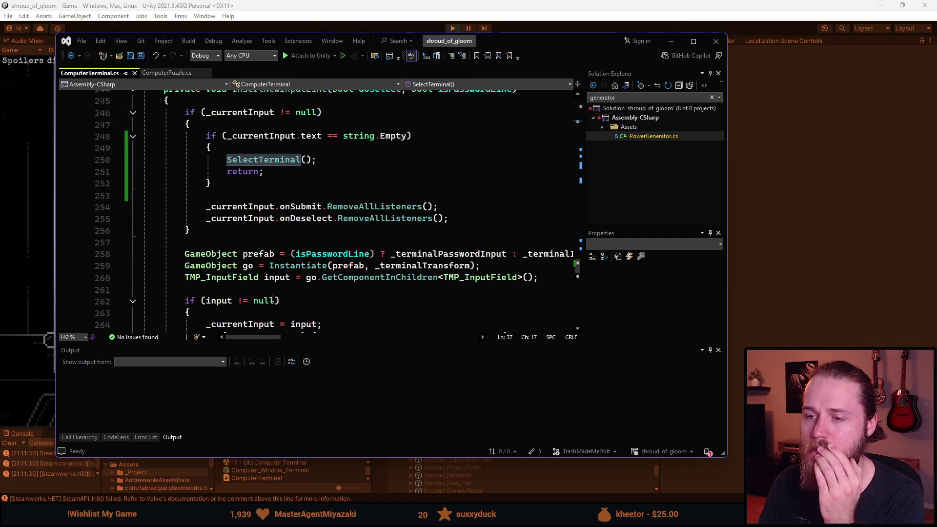
pyautogui.scroll(1, 269, 251)
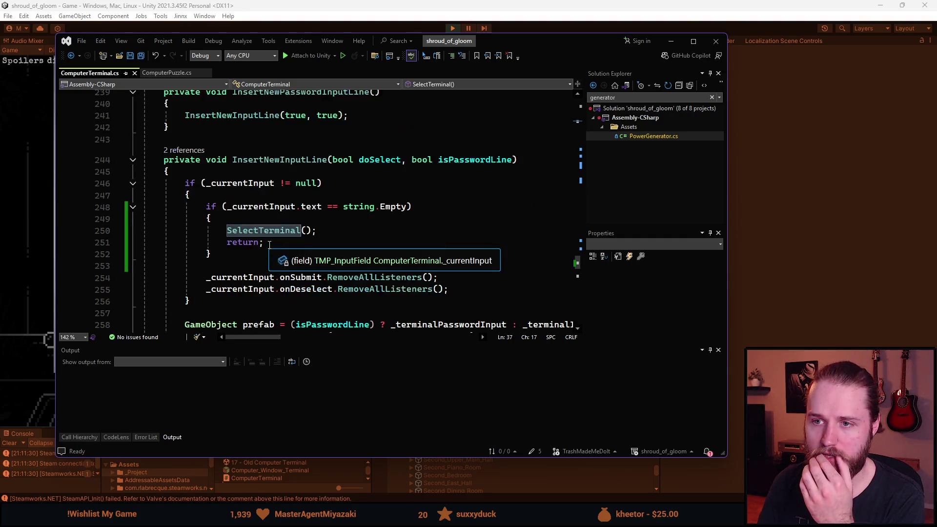
pyautogui.scroll(-2, 269, 245)
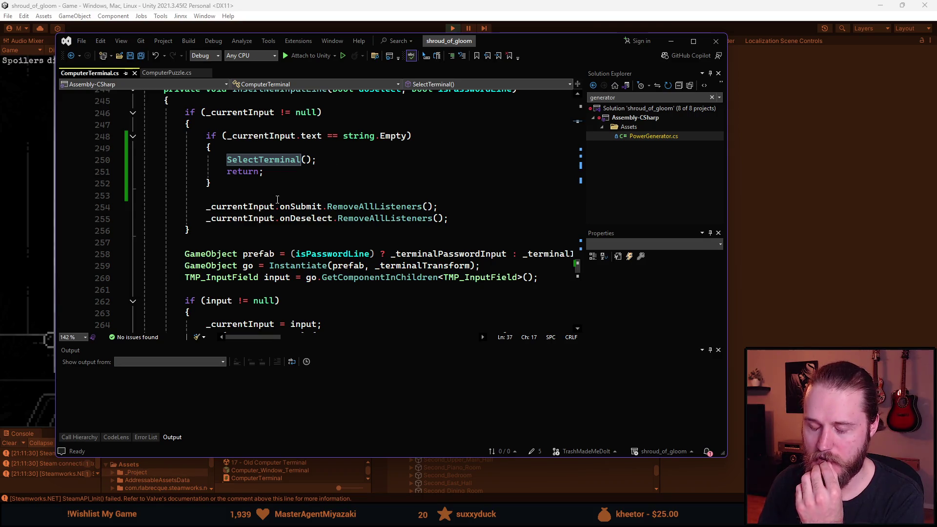
pyautogui.scroll(-2, 277, 200)
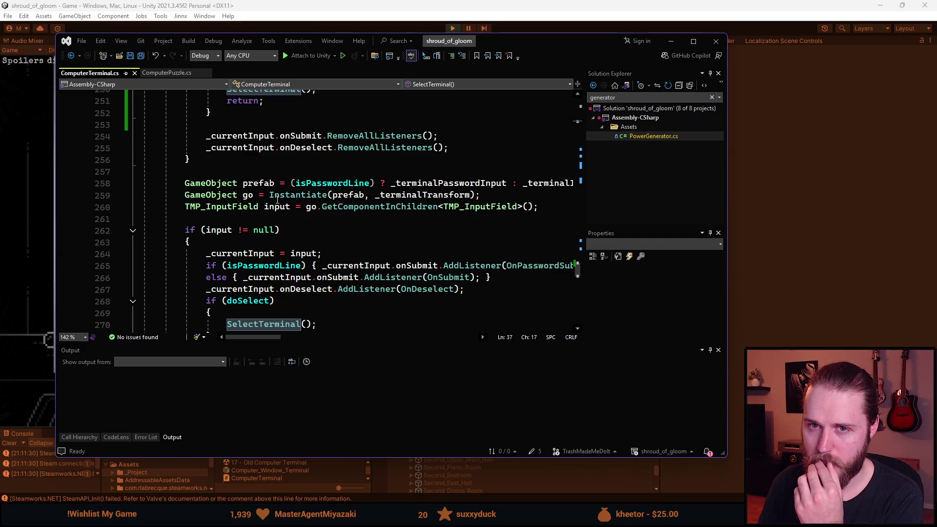
pyautogui.scroll(2, 278, 200)
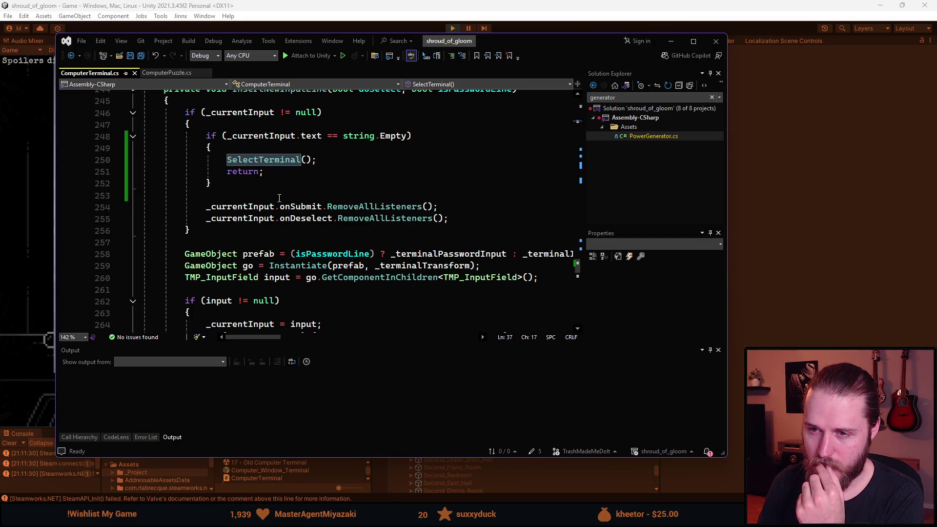
pyautogui.scroll(-1, 280, 198)
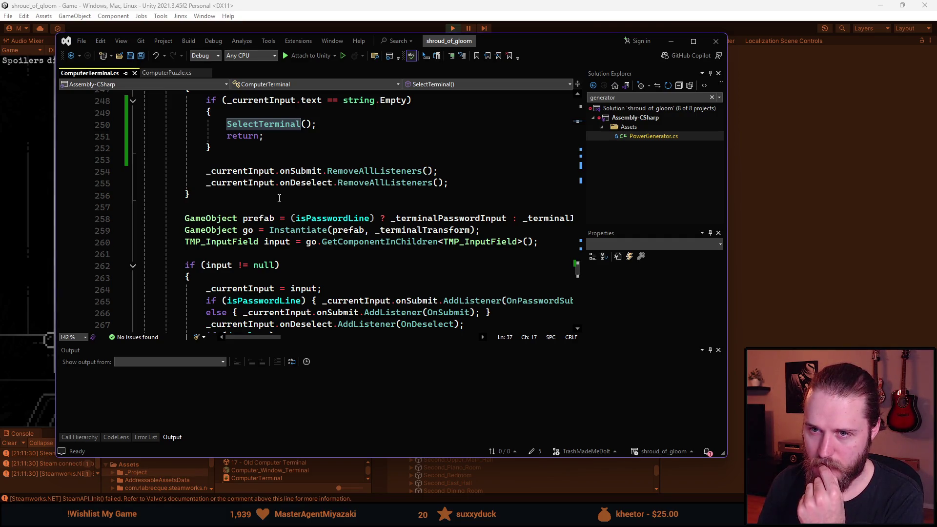
pyautogui.scroll(-4, 279, 198)
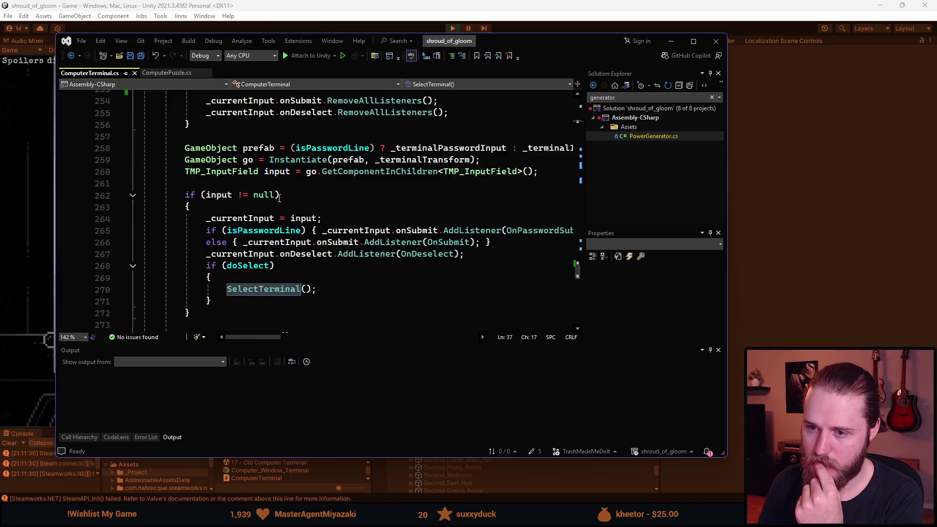
pyautogui.click(203, 278)
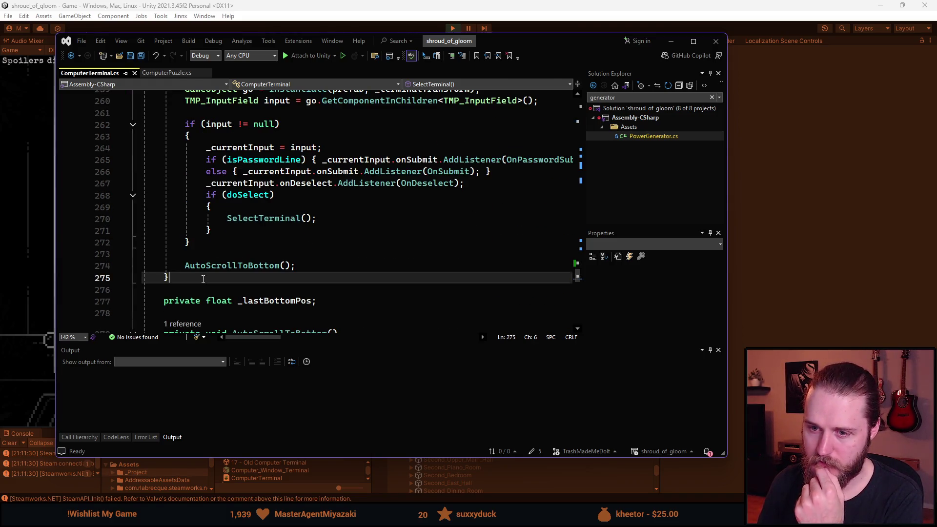
# Add a new private IEnumerator ReselectAfterDelay() method after InsertNewInputLine
pyautogui.press('Return')
pyautogui.press('Return')
pyautogui.write('private vo')
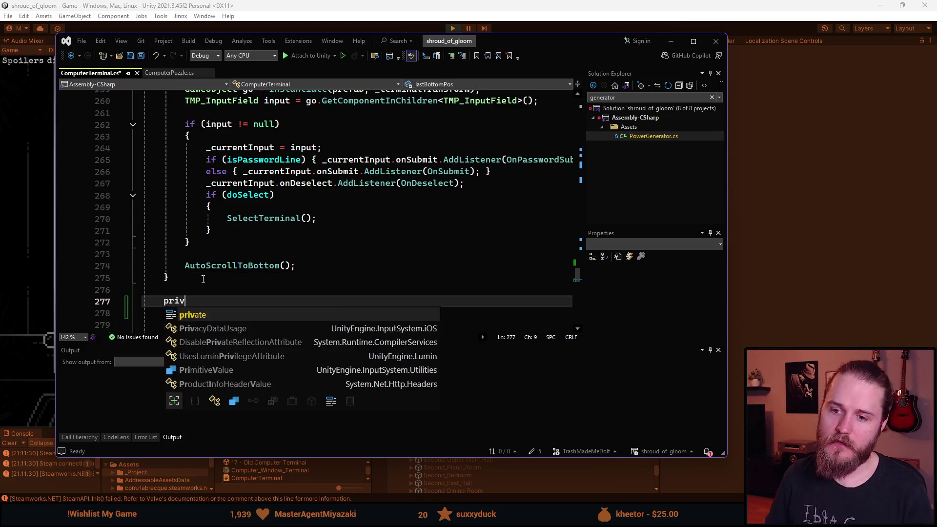
pyautogui.press('BackSpace')
pyautogui.press('BackSpace')
pyautogui.write('IEnumerator')
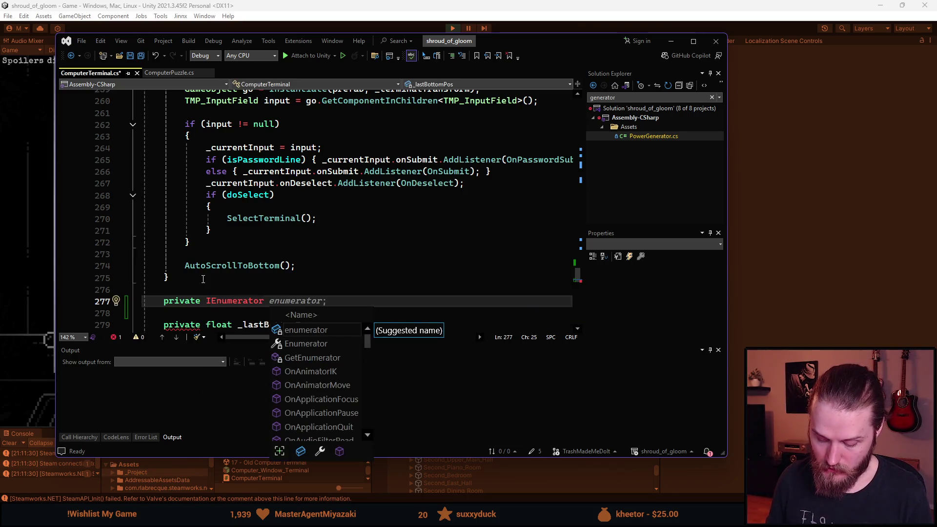
pyautogui.write(' _')
pyautogui.press('BackSpace')
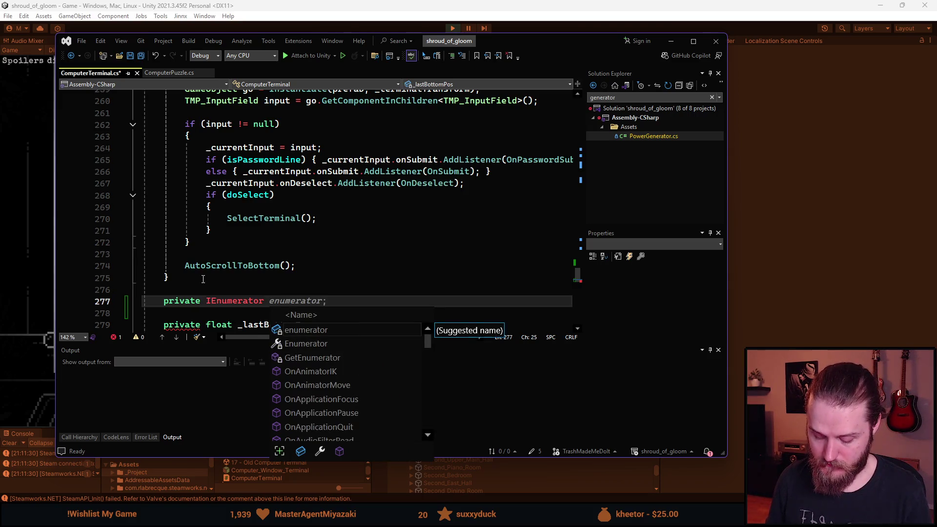
pyautogui.write('ReselectA')
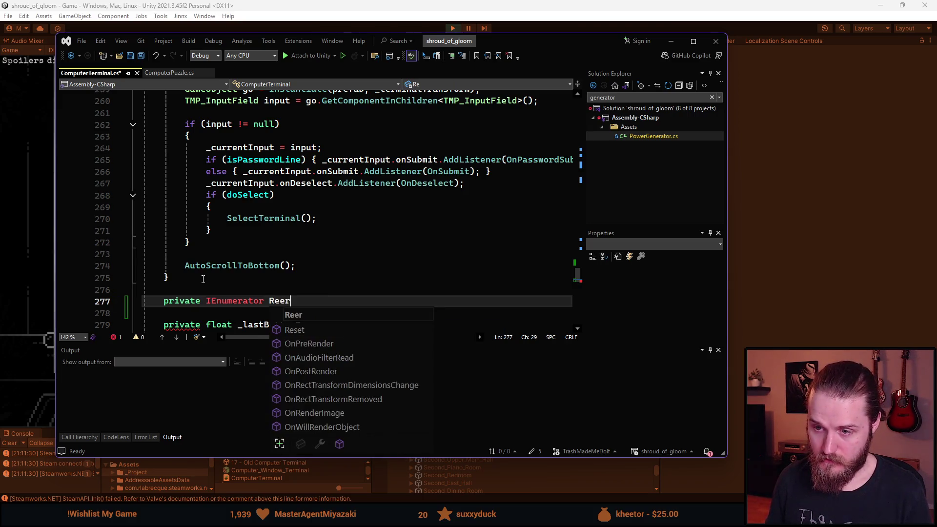
pyautogui.write('fterDelayt')
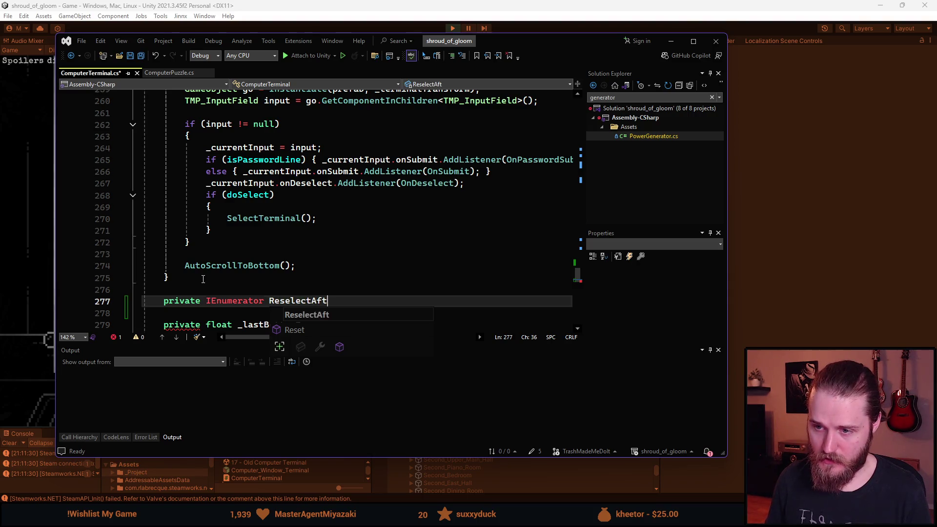
pyautogui.press('BackSpace')
pyautogui.write('()')
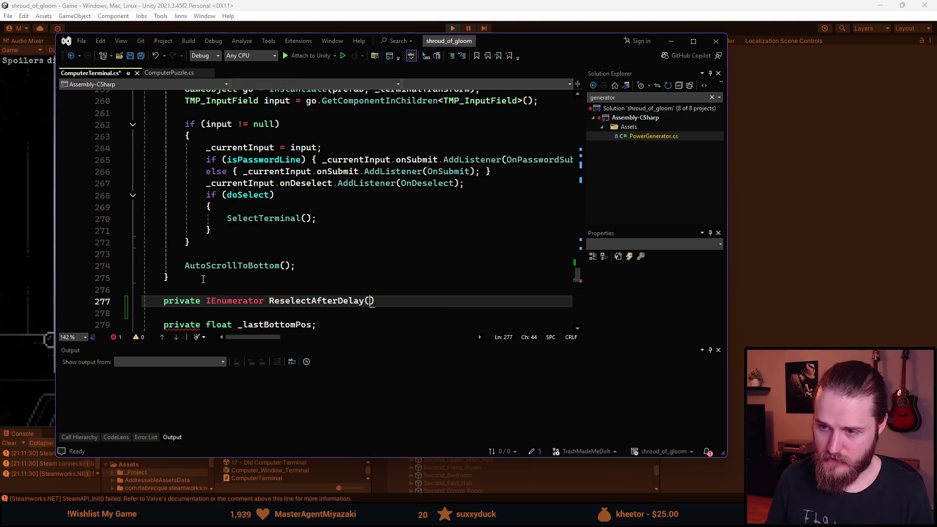
pyautogui.press('Return')
pyautogui.write('{')
pyautogui.press('Return')
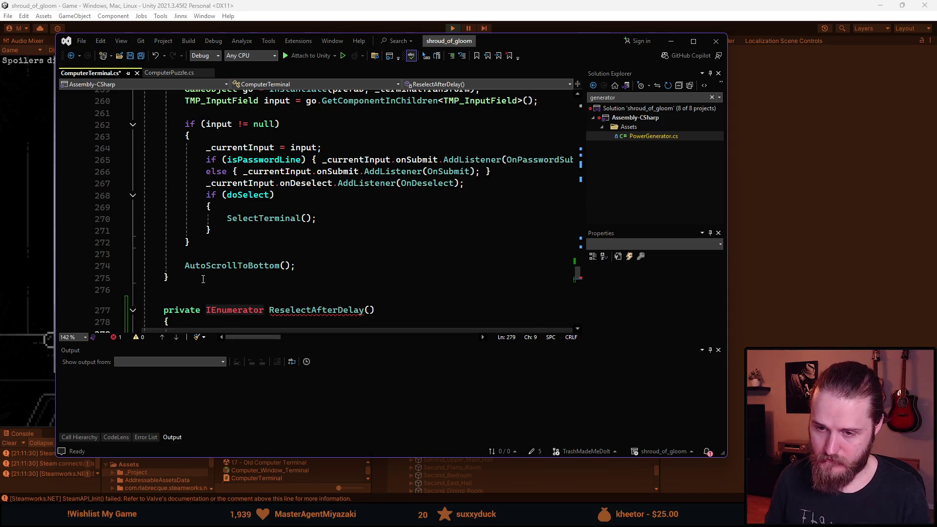
# Make the coroutine yield WaitForSeconds(0.05f), then call SelectTerminal()
pyautogui.write('yield return new WaitForSec')
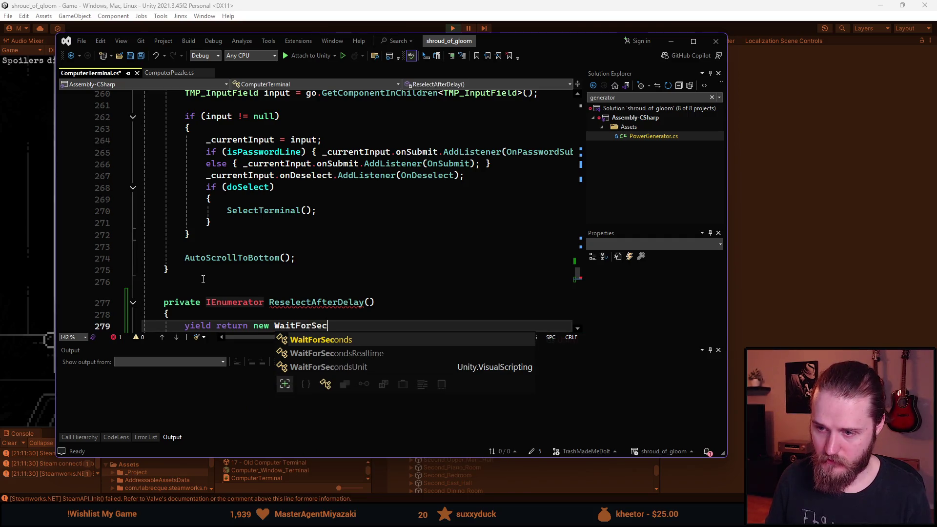
pyautogui.hotkey('ctrl', 'BackSpace')
pyautogui.write('Wa')
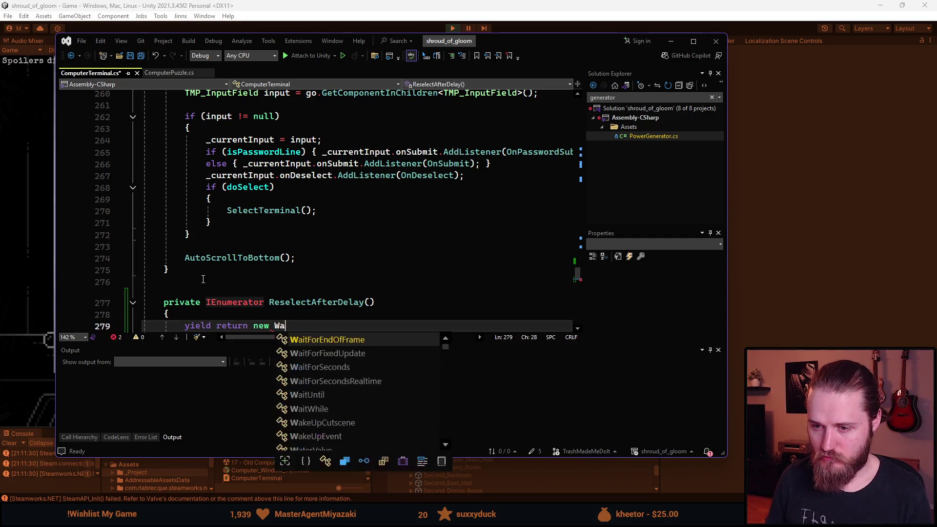
pyautogui.write('itF')
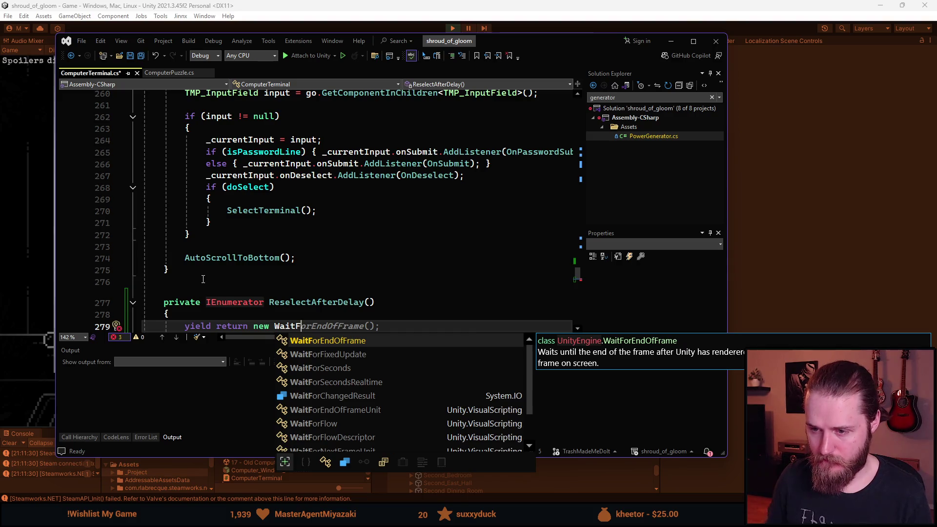
pyautogui.press('Down')
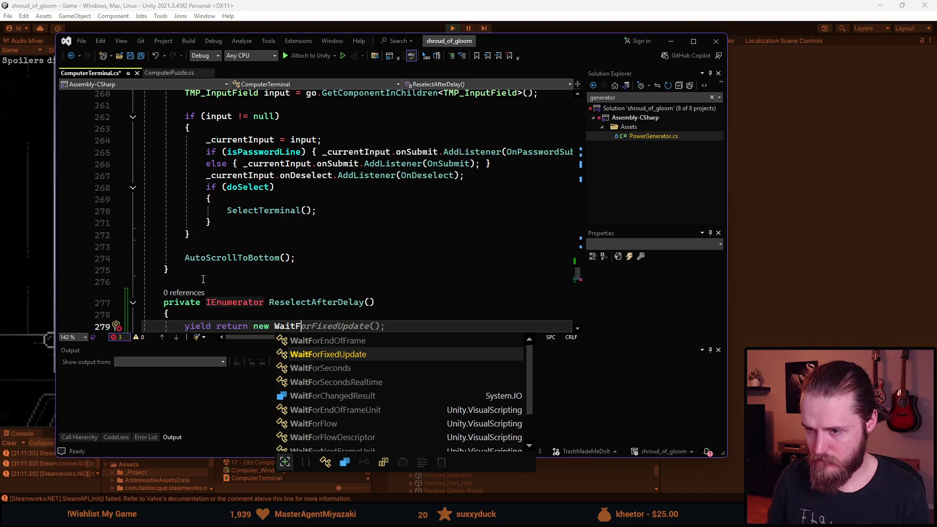
pyautogui.write('orSec')
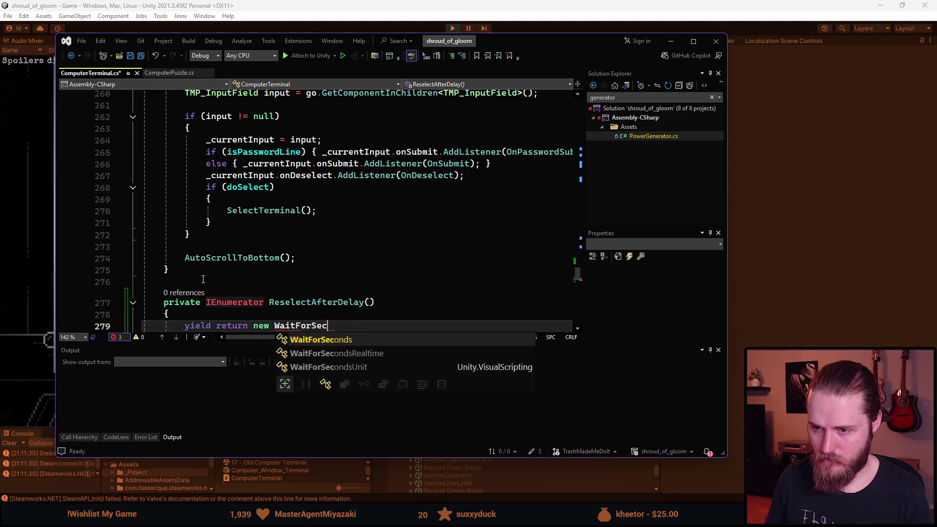
pyautogui.write('onds(')
pyautogui.write('0.06')
pyautogui.press('BackSpace')
pyautogui.write('5)f')
pyautogui.press('BackSpace')
pyautogui.press('BackSpace')
pyautogui.write('f);')
pyautogui.press('Return')
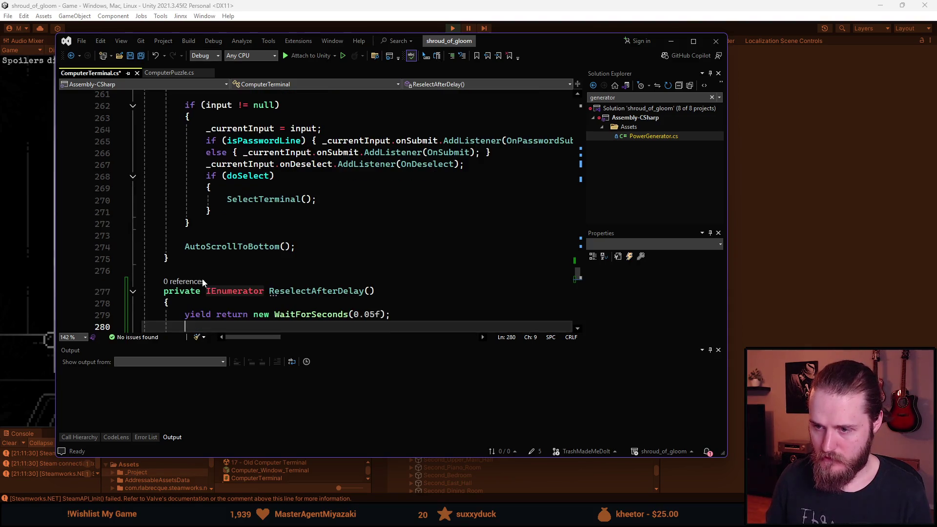
pyautogui.write('Selec')
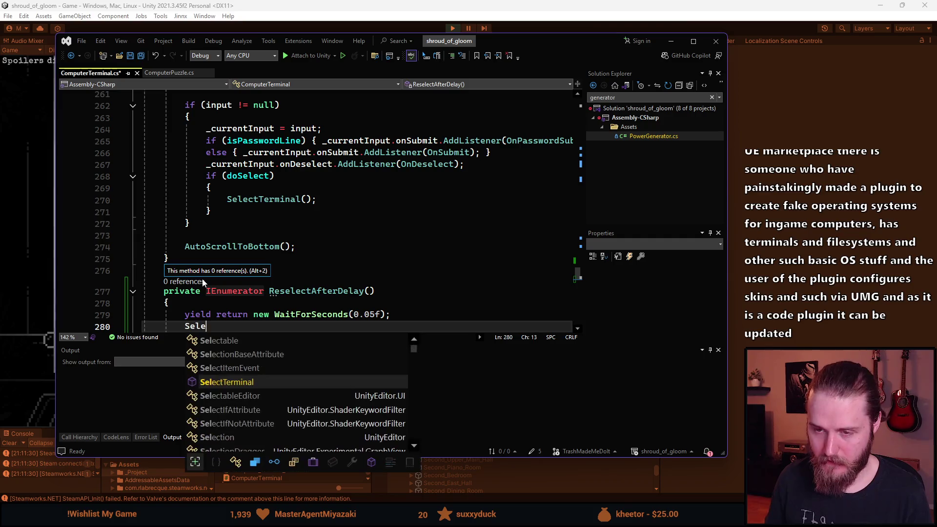
pyautogui.press('Tab')
pyautogui.write('();')
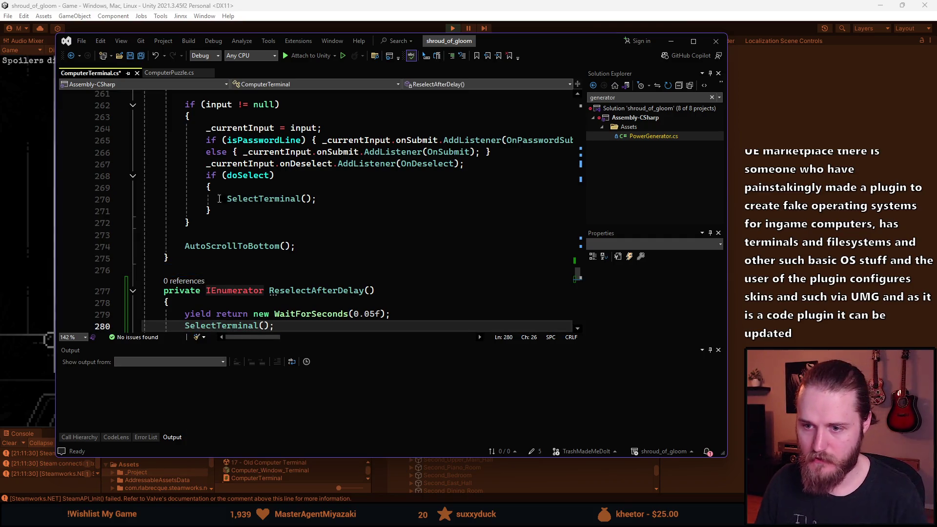
# Replace line 250's SelectTerminal() call with StartCoroutine(ReselectAfterDelay());
pyautogui.scroll(3, 259, 219)
pyautogui.scroll(3, 258, 220)
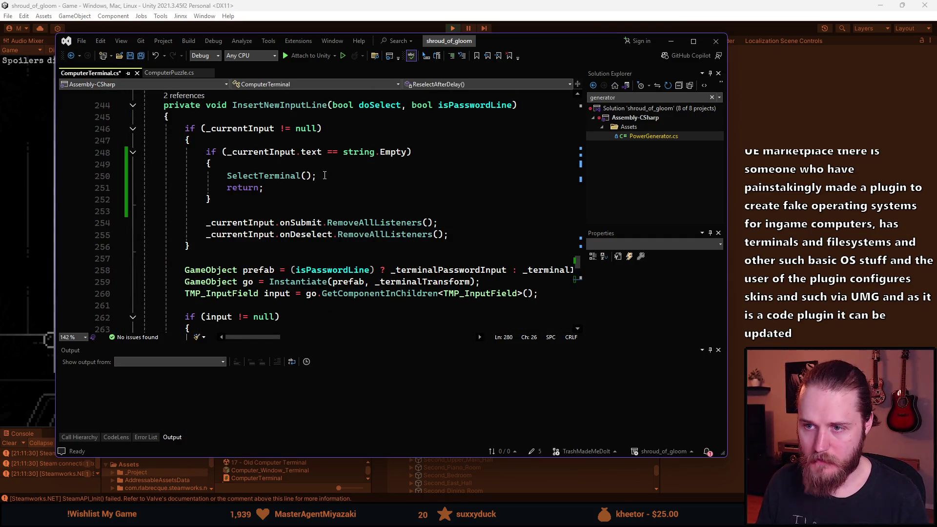
pyautogui.moveTo(325, 175); pyautogui.dragTo(226, 176)
pyautogui.write('Seart')
pyautogui.press('Tab')
pyautogui.write('(')
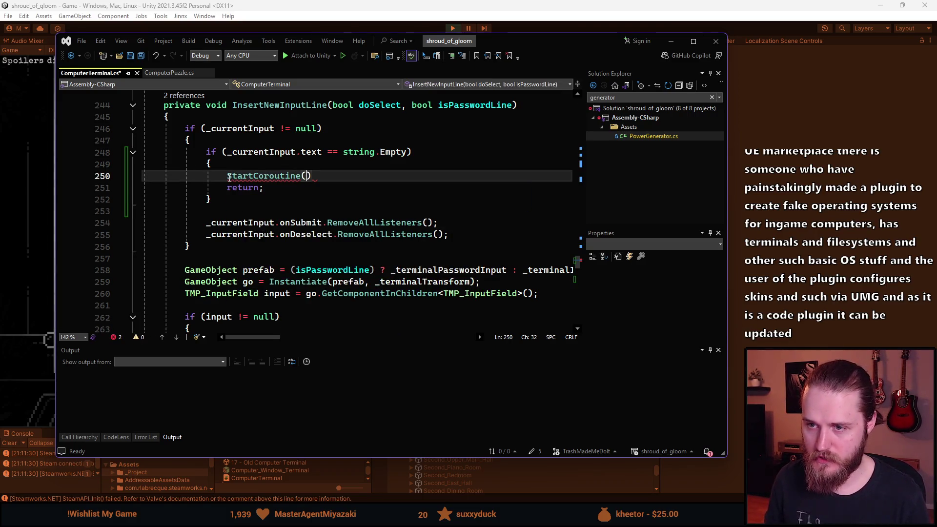
pyautogui.write('Re')
pyautogui.press('Tab')
pyautogui.write('(')
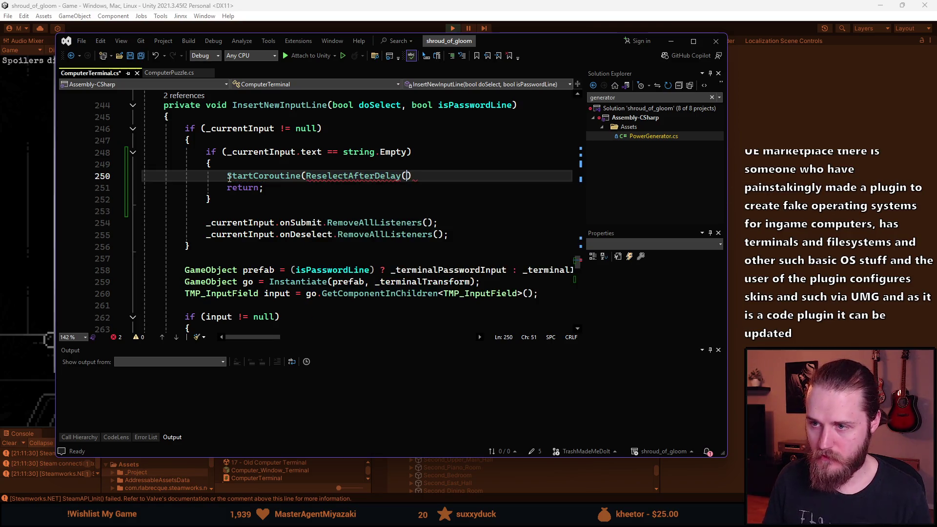
pyautogui.write('));')
# Save ComputerTerminal.cs and return to the Unity editor
pyautogui.hotkey('ctrl', 's')
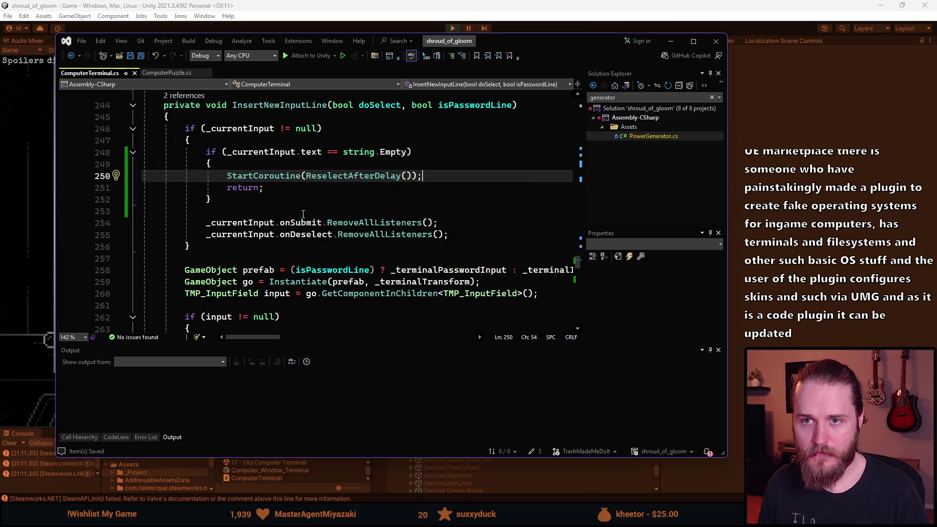
pyautogui.scroll(-1, 309, 222)
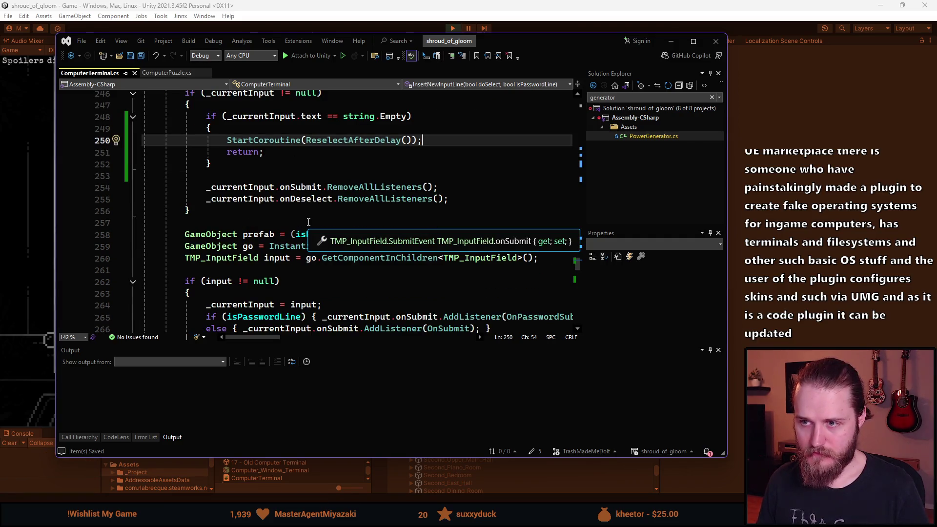
pyautogui.scroll(1, 309, 222)
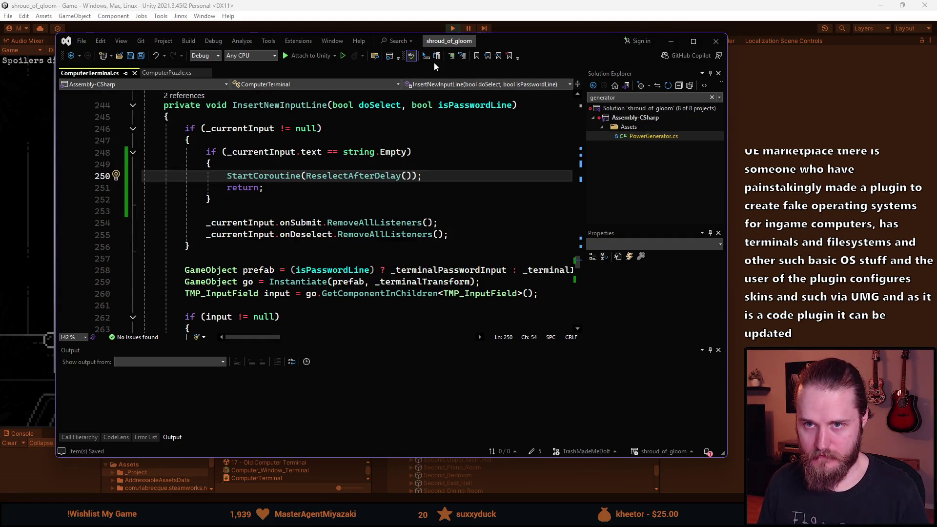
pyautogui.hotkey('alt', 'Tab')
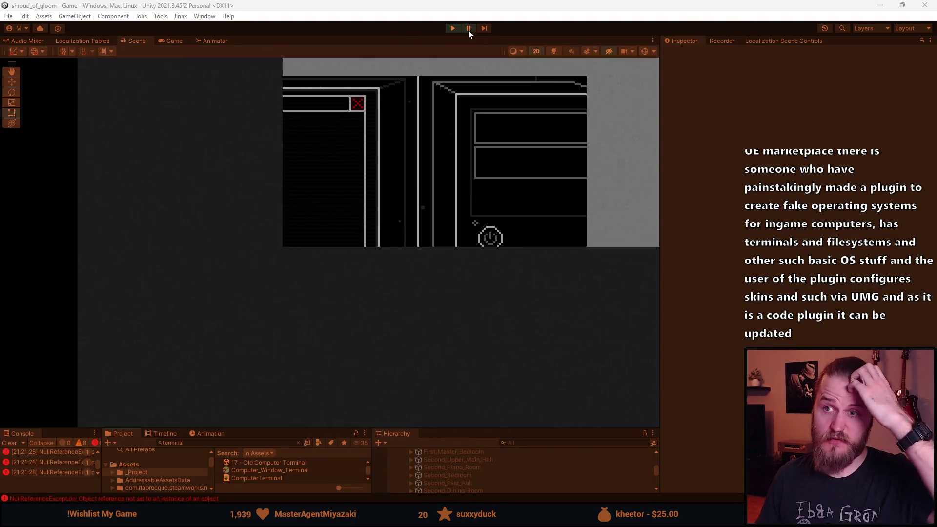
# Restart play mode, light the room, then use the desk computer and power it on
pyautogui.click(453, 28)
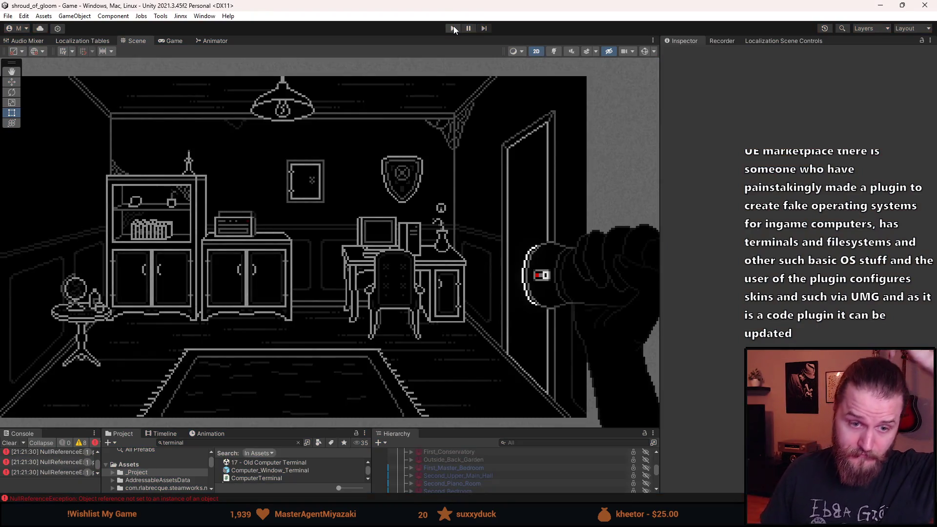
pyautogui.click(453, 28)
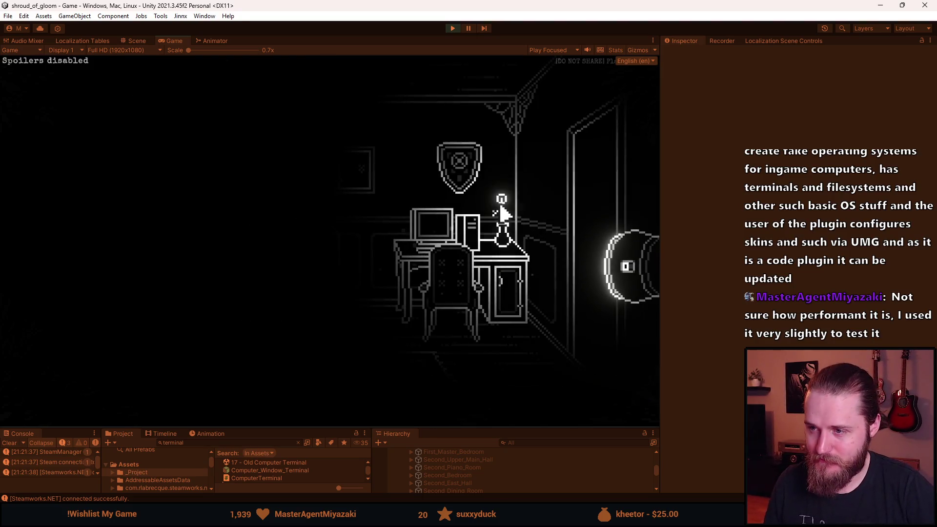
pyautogui.click(503, 213)
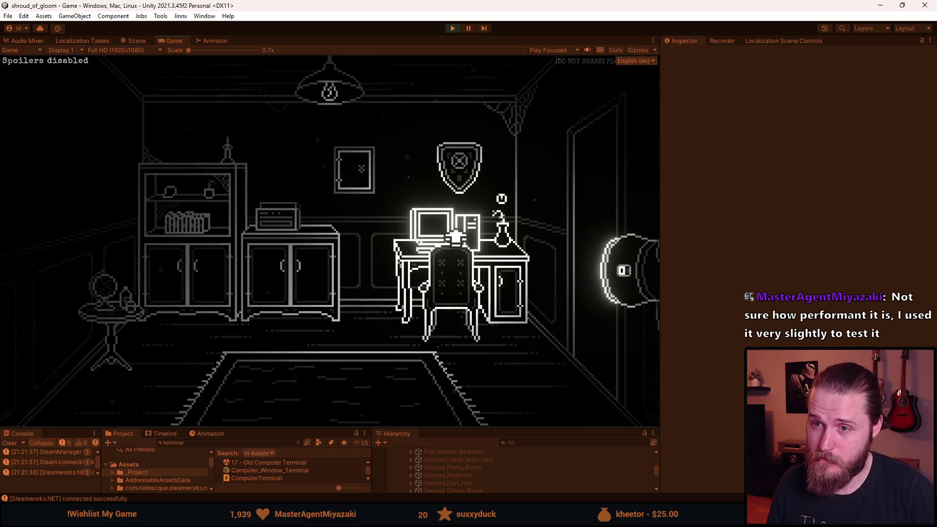
pyautogui.press('e')
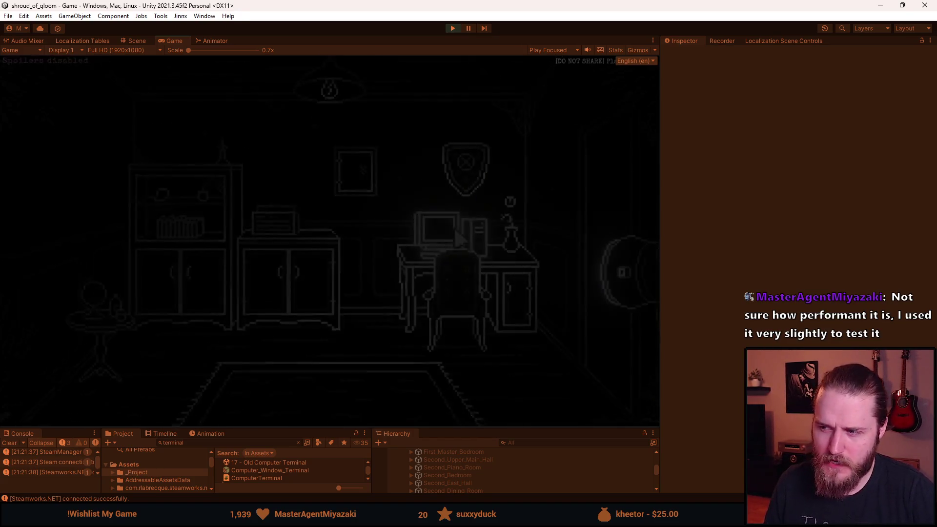
pyautogui.click(549, 238)
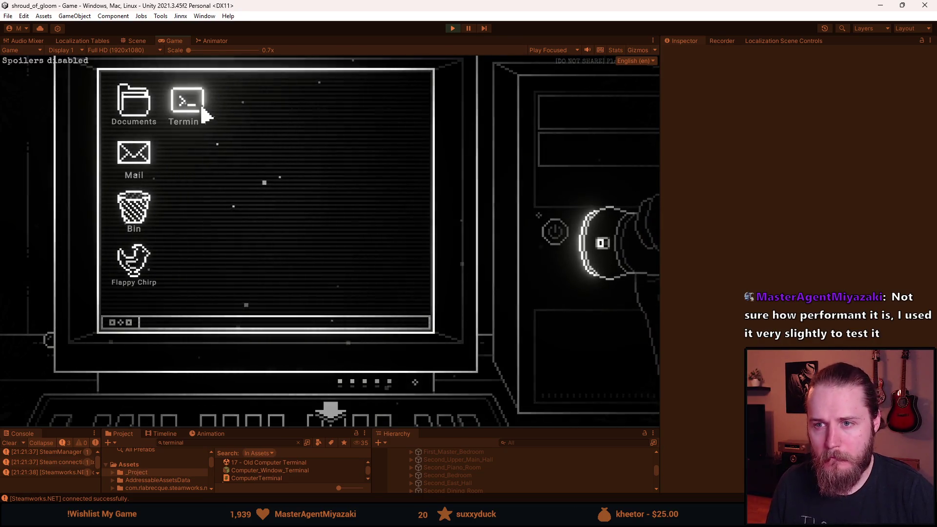
# Open the in-game Terminal, focus its prompt, then escape to the Paused menu
pyautogui.doubleClick(200, 110)
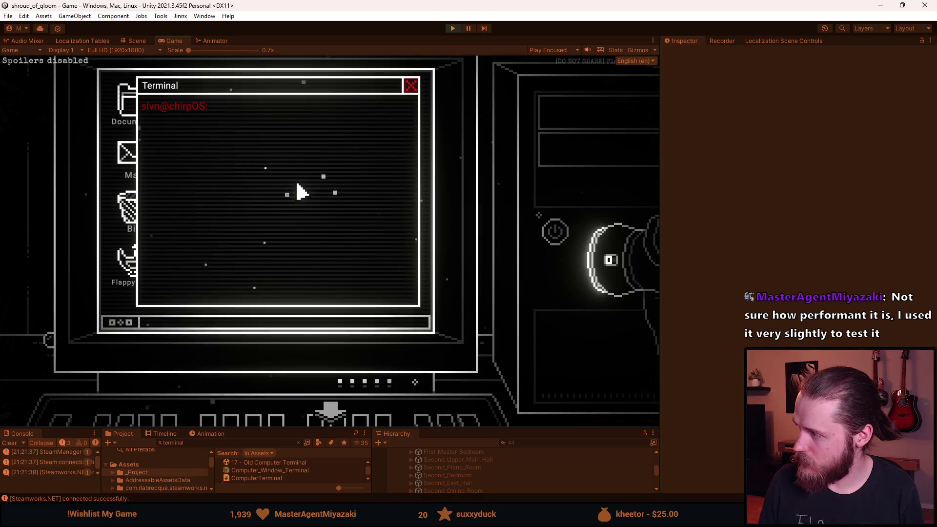
pyautogui.click(226, 131)
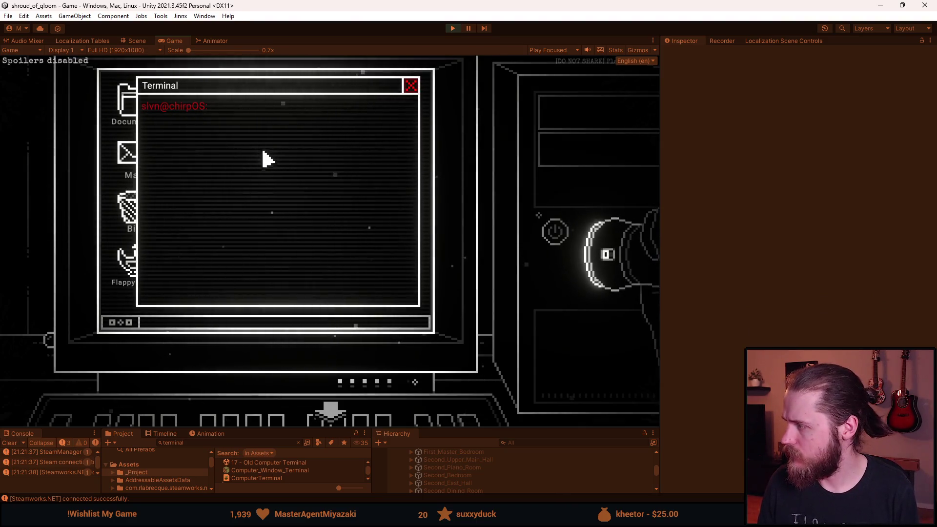
pyautogui.press('Escape')
pyautogui.press('Escape')
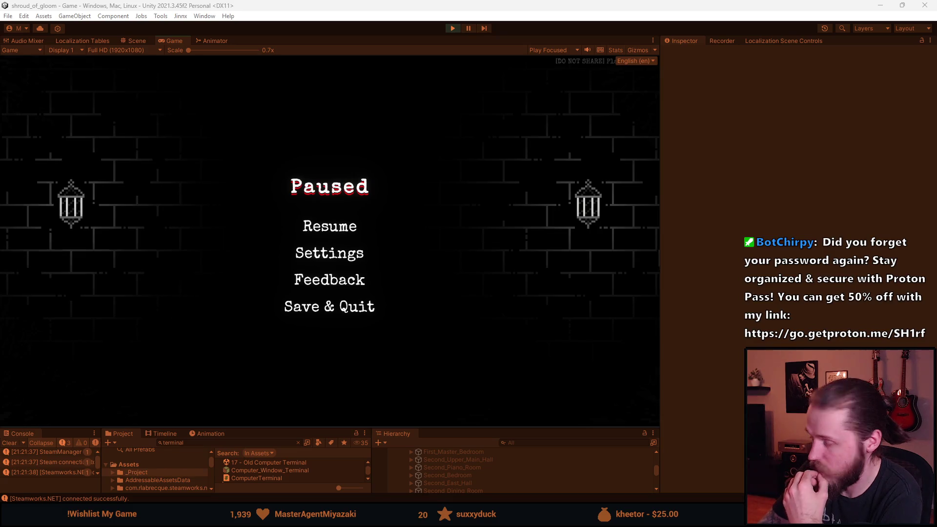
# Resume the game at the desk computer and close and reopen the Terminal three times
pyautogui.click(340, 229)
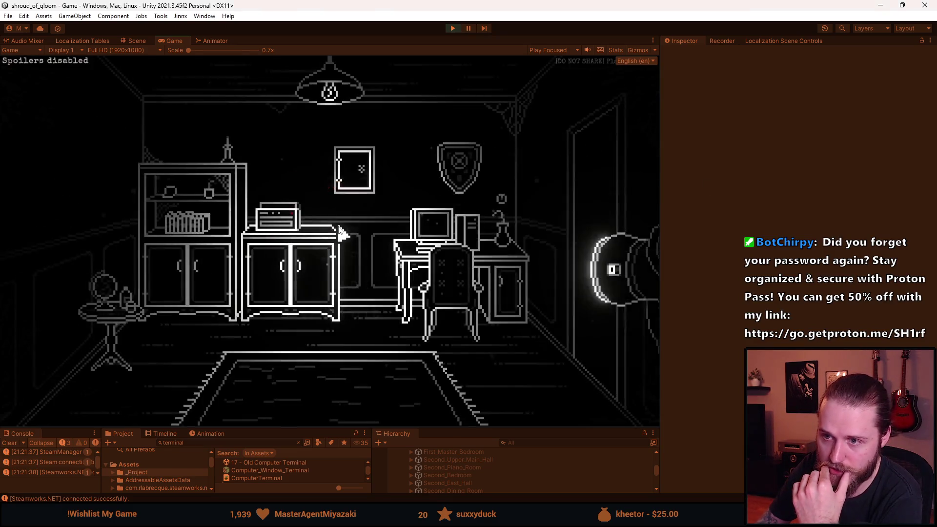
pyautogui.click(434, 235)
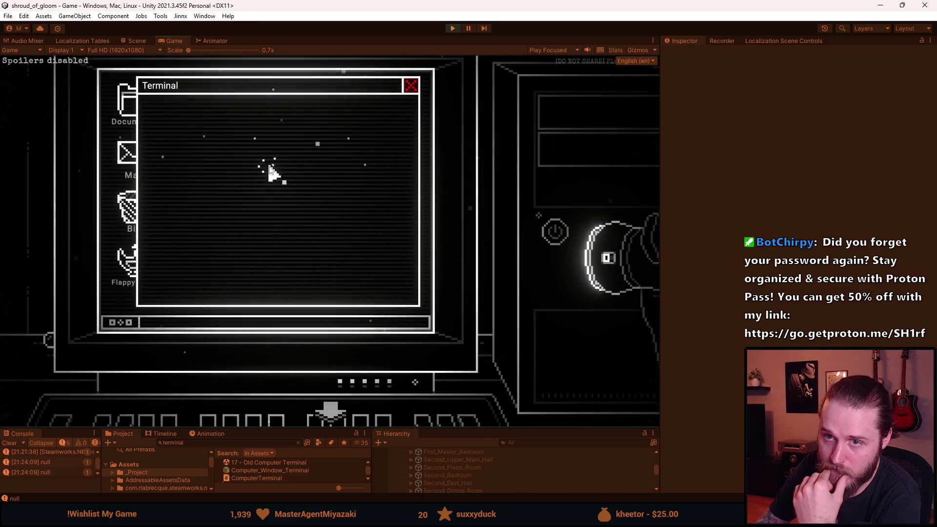
pyautogui.click(411, 85)
pyautogui.doubleClick(177, 116)
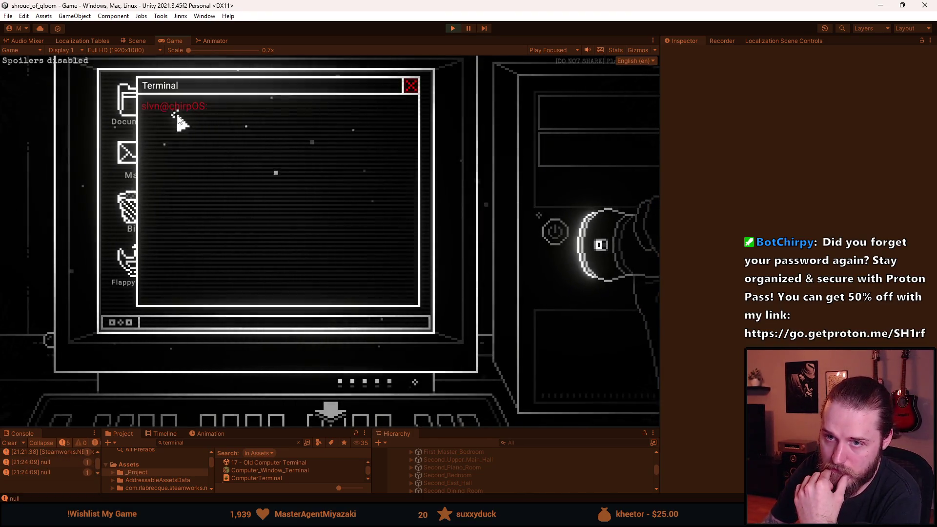
pyautogui.click(411, 86)
pyautogui.doubleClick(195, 113)
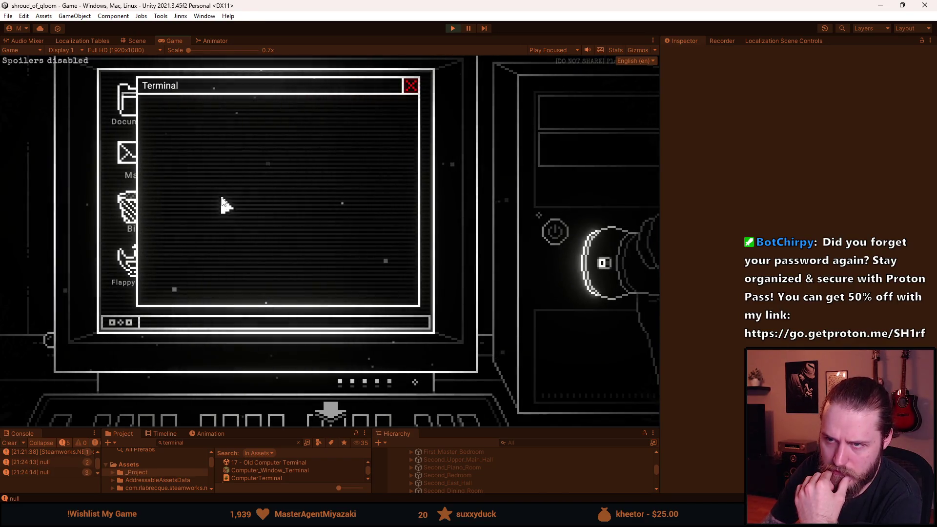
pyautogui.click(411, 87)
pyautogui.doubleClick(181, 115)
# Close and reopen the Terminal five more times, then pause and stop play mode
pyautogui.click(411, 86)
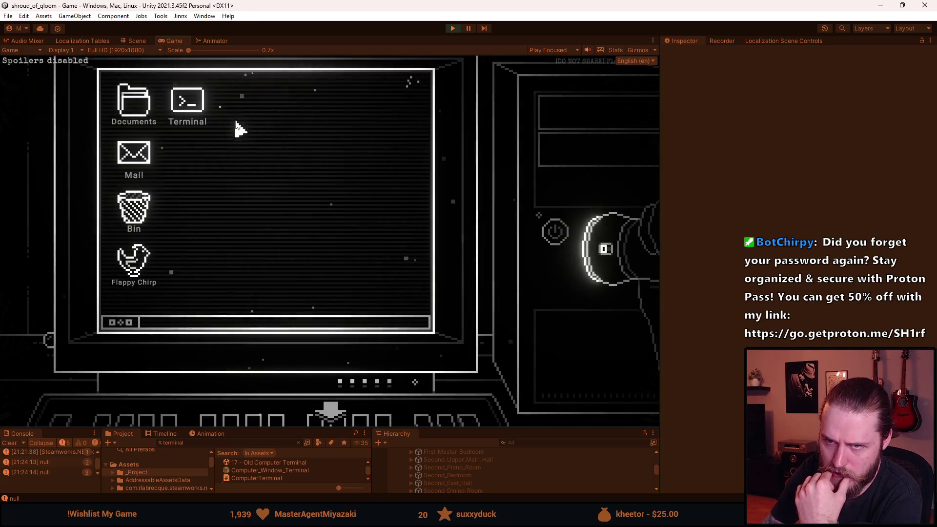
pyautogui.doubleClick(191, 104)
pyautogui.click(411, 87)
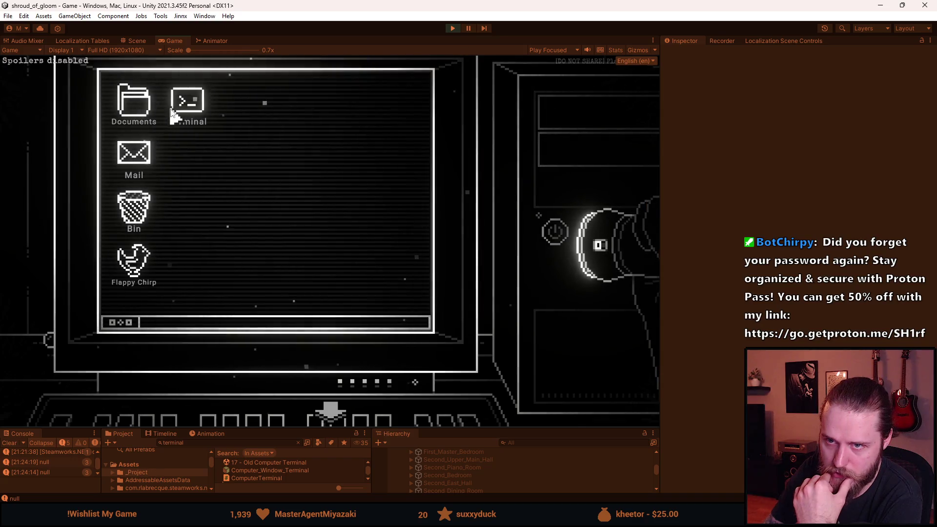
pyautogui.doubleClick(176, 110)
pyautogui.click(411, 87)
pyautogui.doubleClick(200, 100)
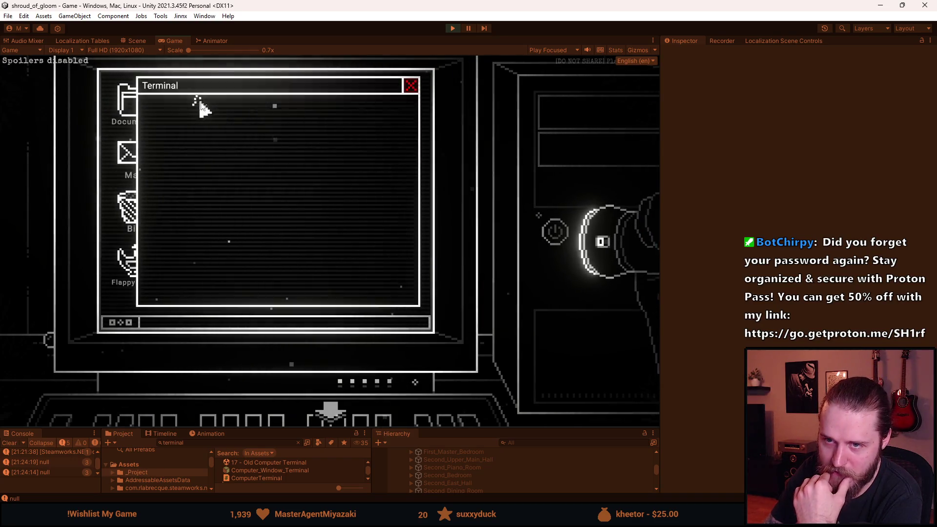
pyautogui.click(411, 86)
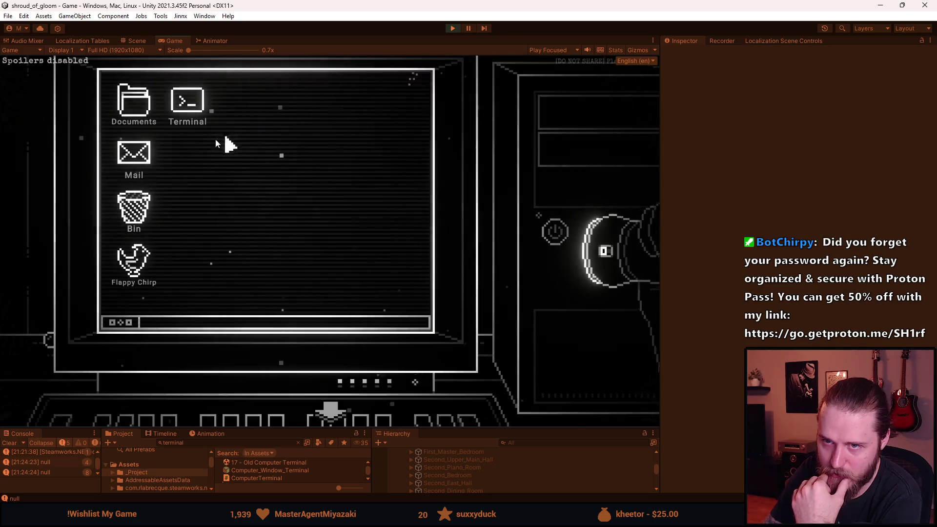
pyautogui.doubleClick(170, 100)
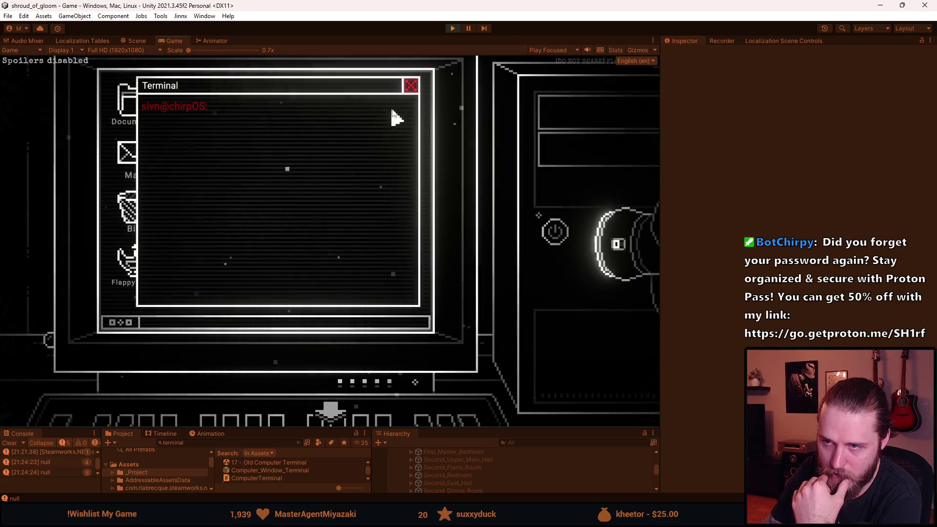
pyautogui.click(411, 86)
pyautogui.doubleClick(186, 100)
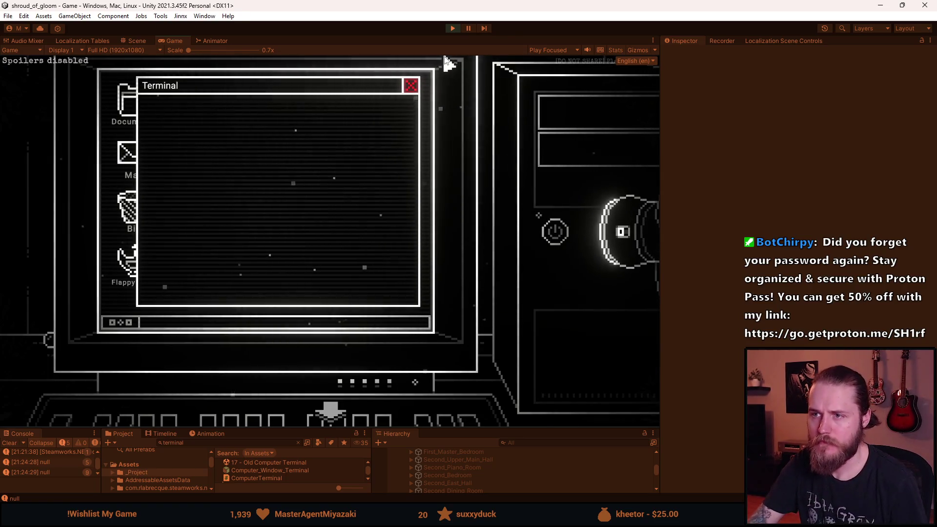
pyautogui.click(468, 27)
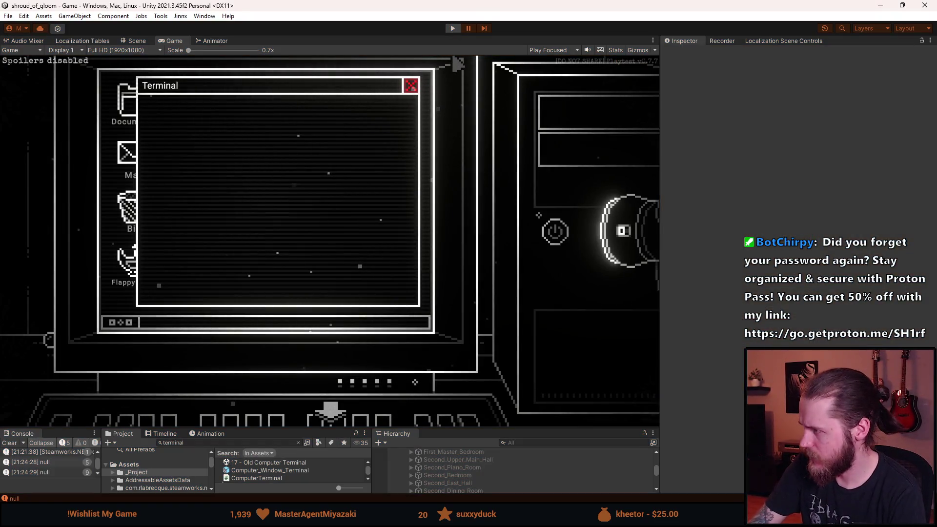
pyautogui.hotkey('ctrl', 'p')
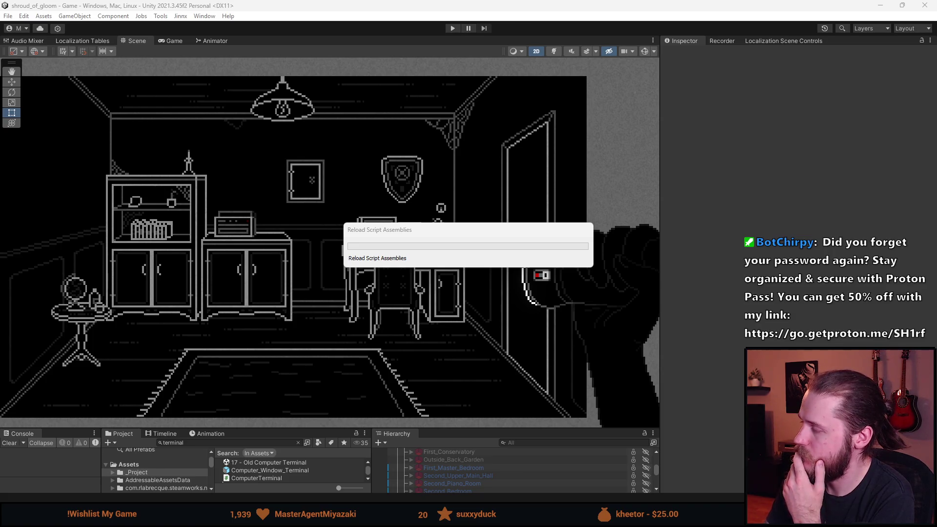
# Restart play mode, zoom into the desk computer and power it on to the Chirpy OS desktop
pyautogui.click(451, 28)
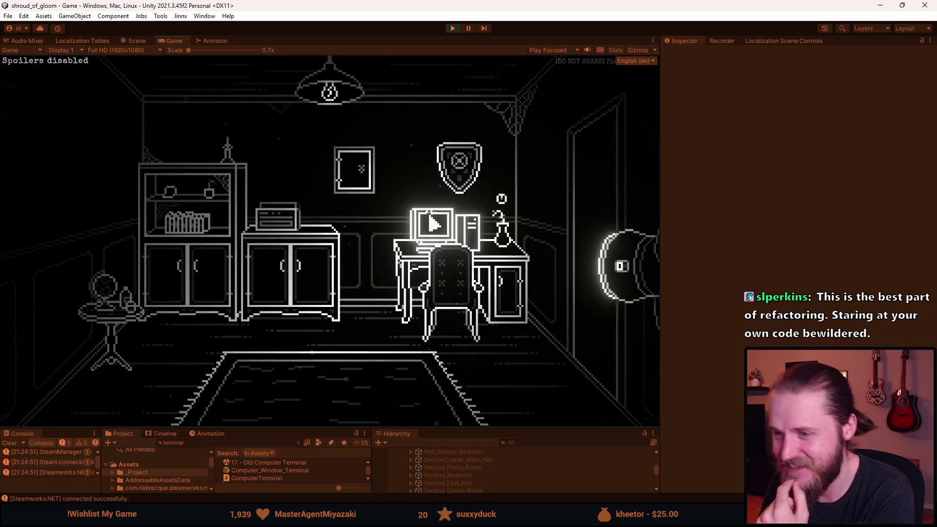
pyautogui.click(433, 224)
pyautogui.click(550, 229)
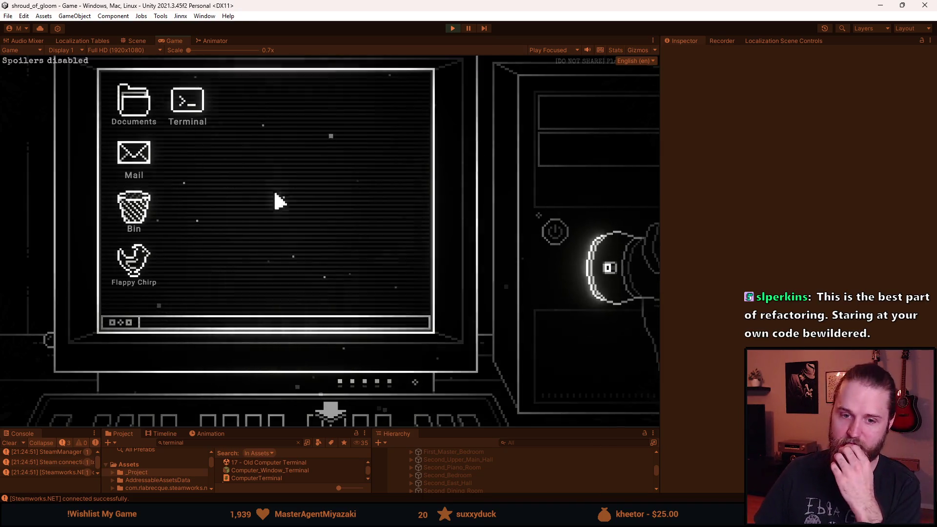
# Open and close the in-game Terminal three times, then reopen it for testing
pyautogui.doubleClick(188, 108)
pyautogui.click(411, 83)
pyautogui.doubleClick(189, 109)
pyautogui.click(411, 83)
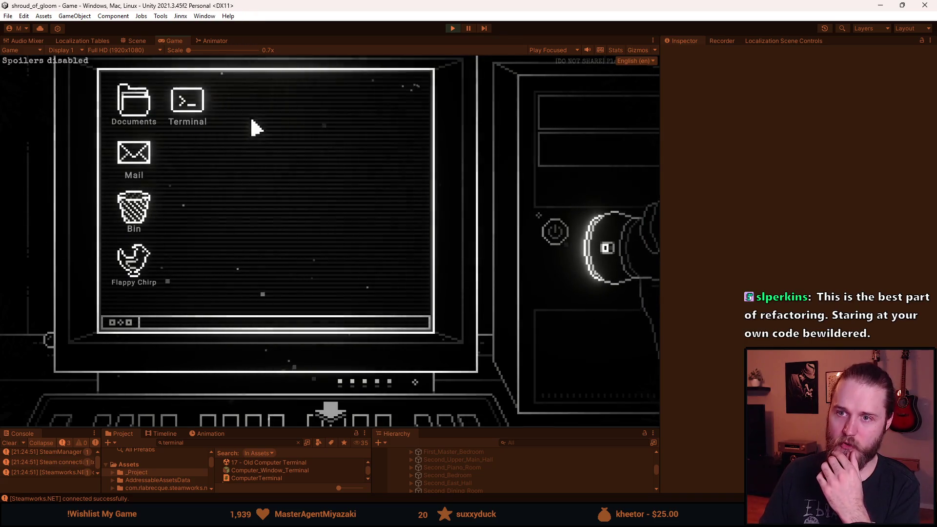
pyautogui.doubleClick(199, 105)
pyautogui.click(412, 86)
pyautogui.doubleClick(189, 107)
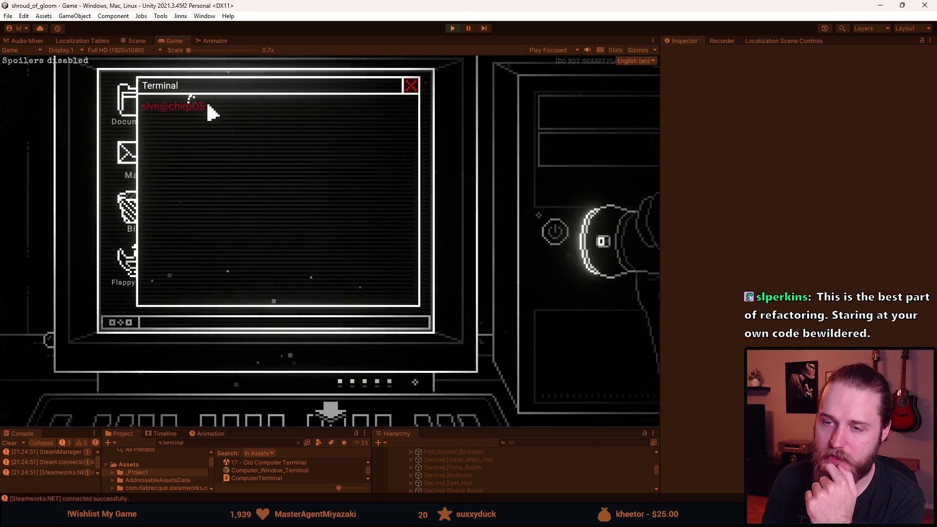
# Submit an empty line followed by three 'asd' test lines in the Terminal
pyautogui.press('Return')
pyautogui.press('Return')
pyautogui.press('Return')
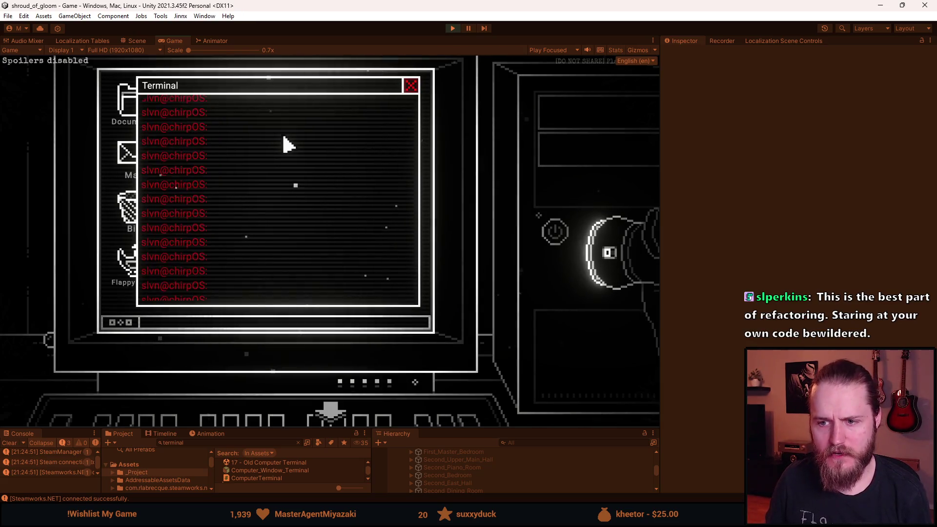
pyautogui.write('asd')
pyautogui.press('Return')
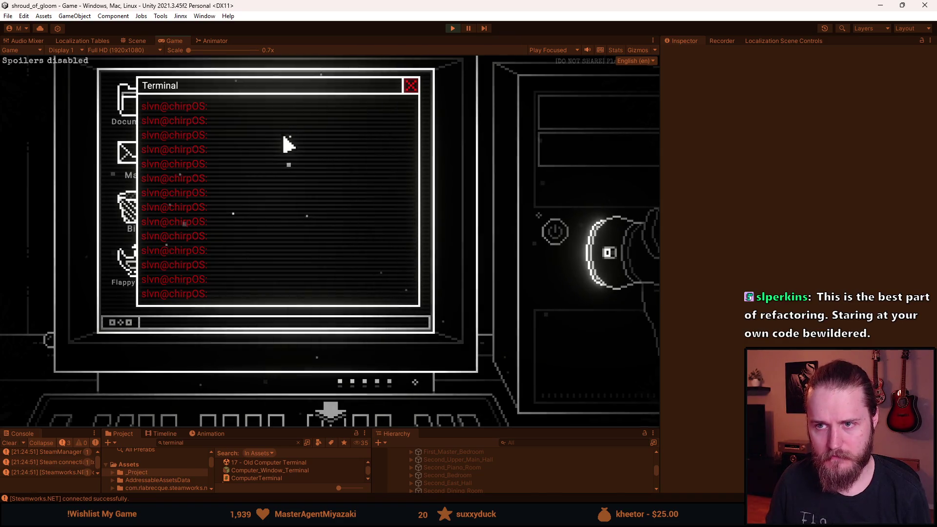
pyautogui.write('asd')
pyautogui.press('Return')
pyautogui.write('asd')
pyautogui.press('Return')
# Submit 'asd d d d d d d d' and two 'd' lines in the Terminal
pyautogui.write('asd d d d d d d d')
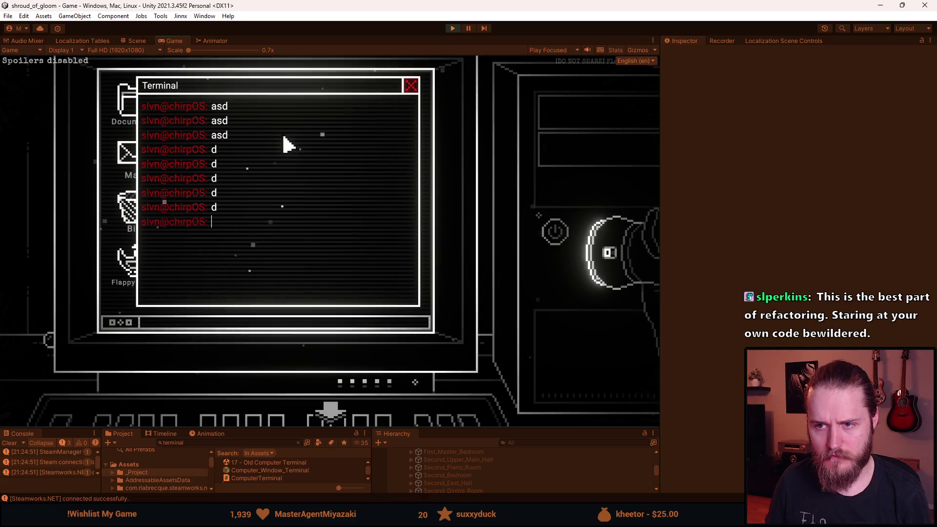
pyautogui.press('Return')
pyautogui.press('Return')
pyautogui.write('d')
pyautogui.press('Return')
pyautogui.write('d')
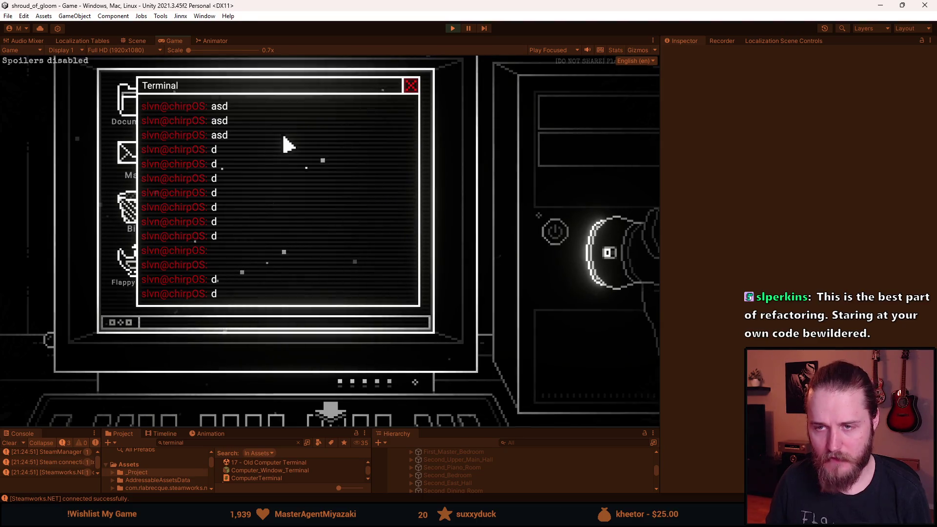
pyautogui.press('Return')
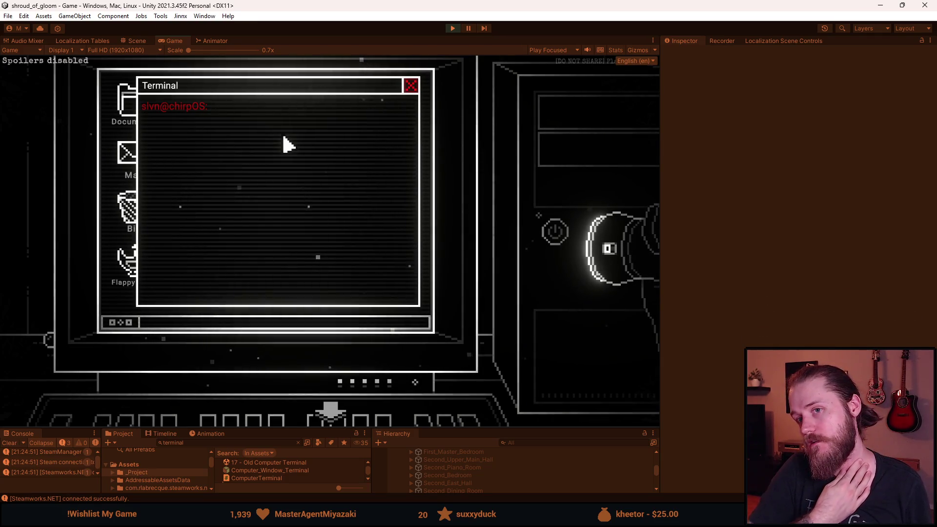
# Reopen the Terminal, submit two empty lines, close it and stop play mode
pyautogui.click(410, 86)
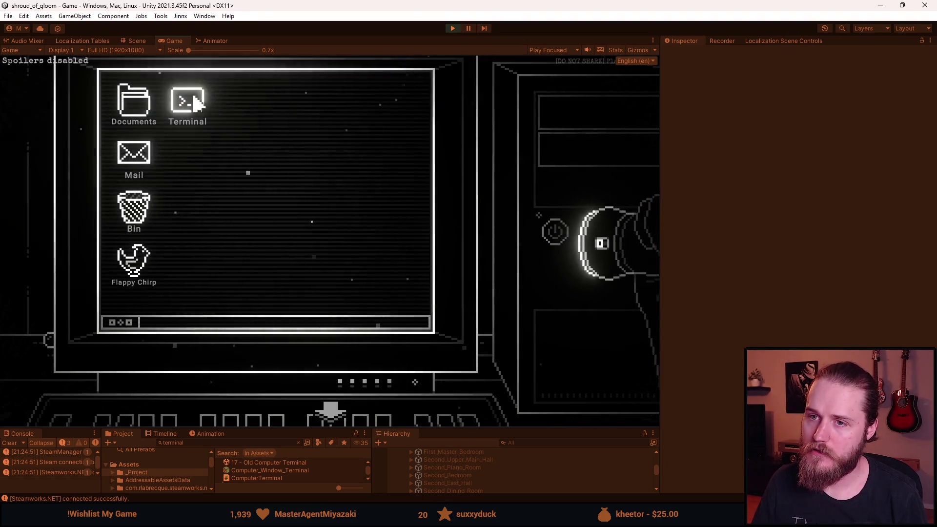
pyautogui.doubleClick(187, 99)
pyautogui.press('Return')
pyautogui.press('Return')
pyautogui.press('Return')
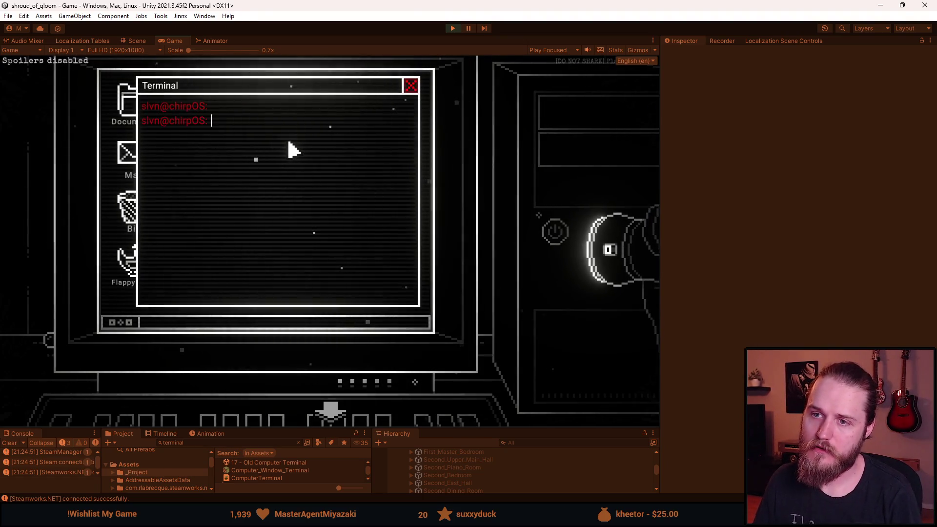
pyautogui.press('Return')
pyautogui.press('Return')
pyautogui.press('Return')
pyautogui.click(410, 85)
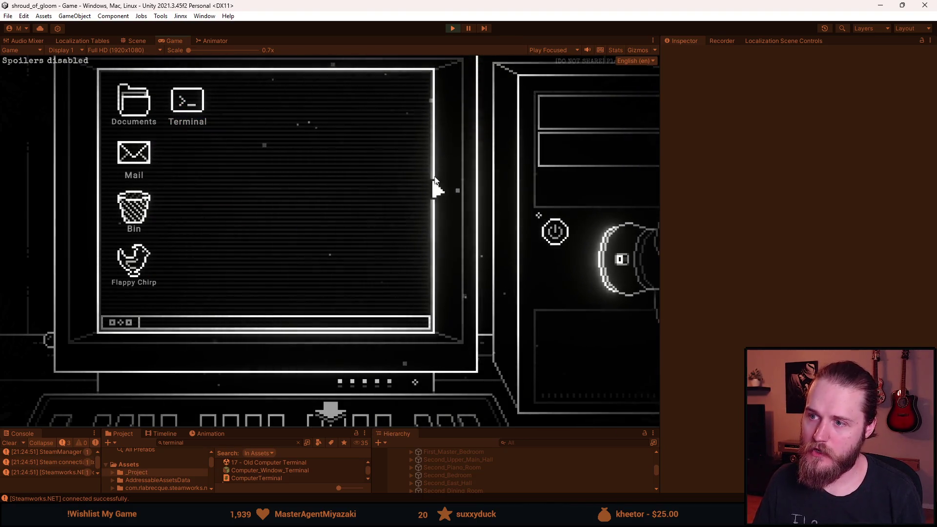
pyautogui.click(454, 28)
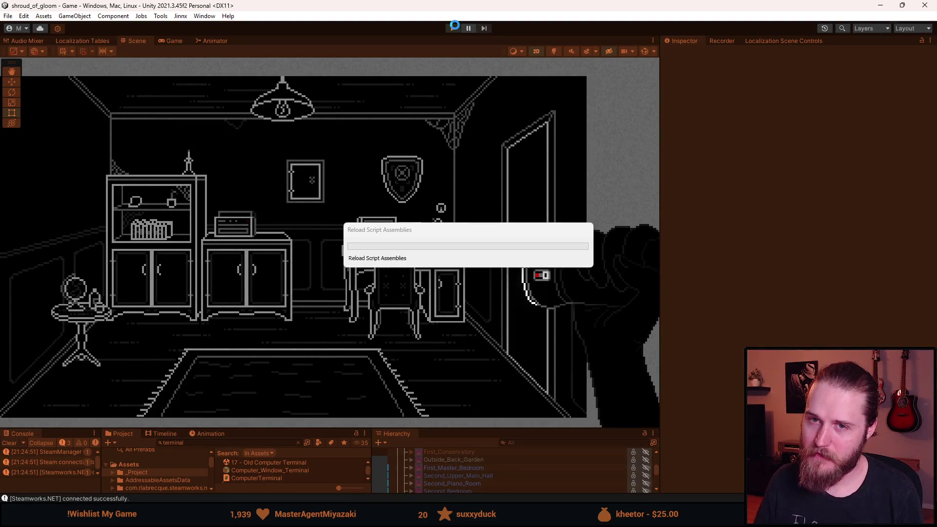
# Start play mode, power on the desk computer and open the Terminal
pyautogui.click(454, 28)
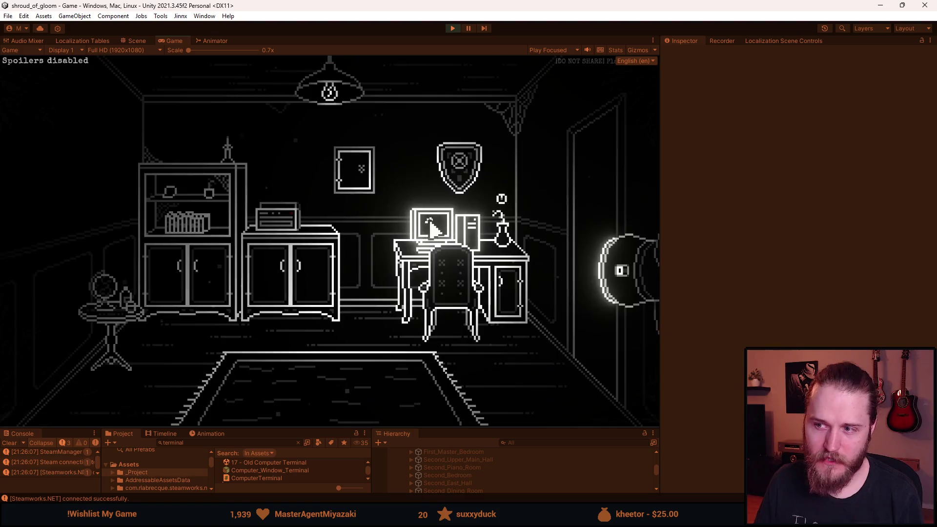
pyautogui.click(434, 224)
pyautogui.click(570, 243)
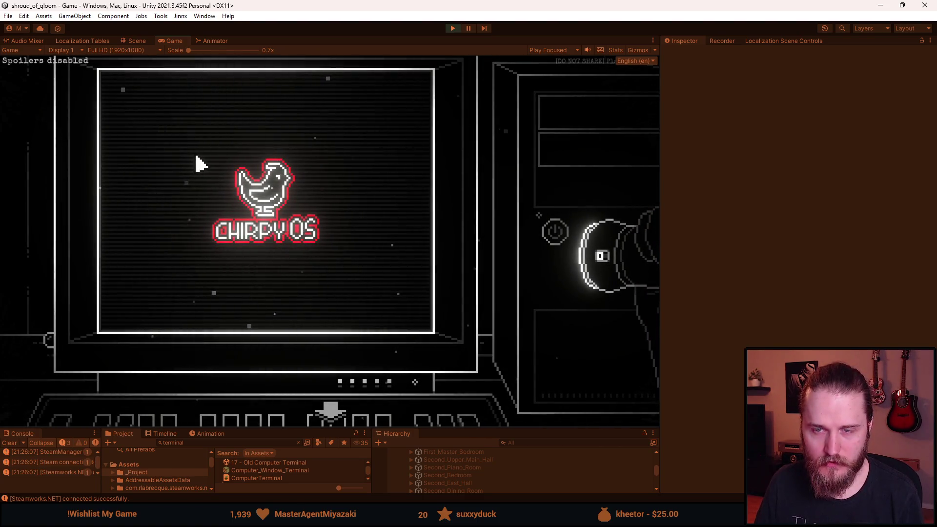
pyautogui.doubleClick(198, 110)
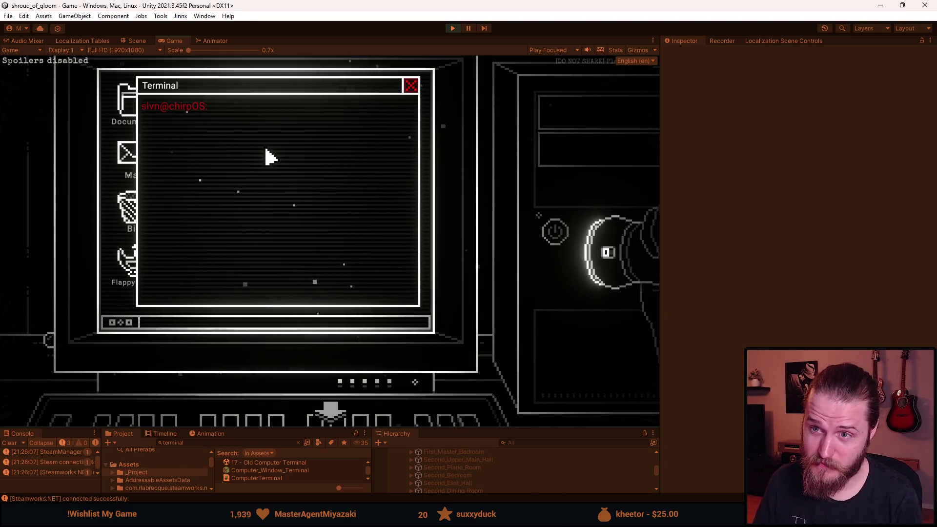
# Submit 123, 12 and 1 lines plus an empty entry in the Terminal
pyautogui.write('123')
pyautogui.write('12')
pyautogui.press('Return')
pyautogui.press('Return')
pyautogui.press('Return')
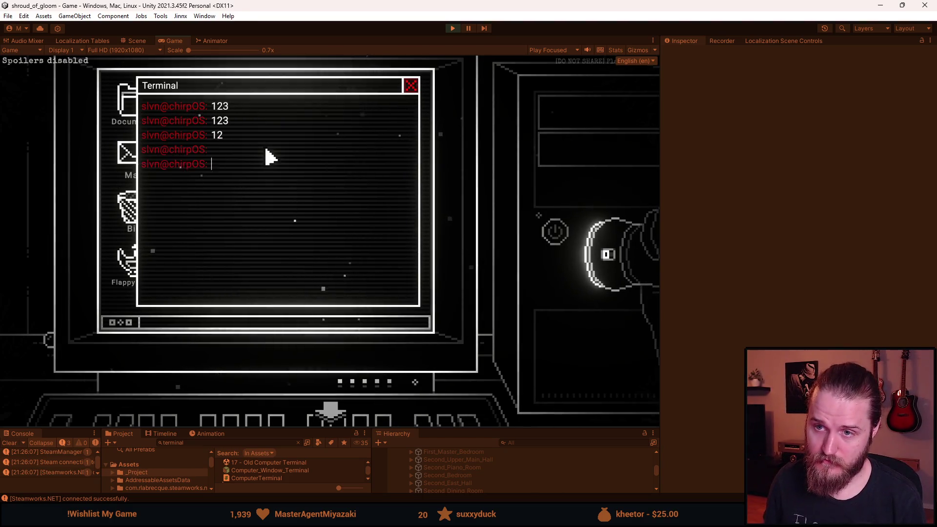
pyautogui.write('1')
pyautogui.press('Return')
pyautogui.write('1')
pyautogui.press('Return')
pyautogui.press('Return')
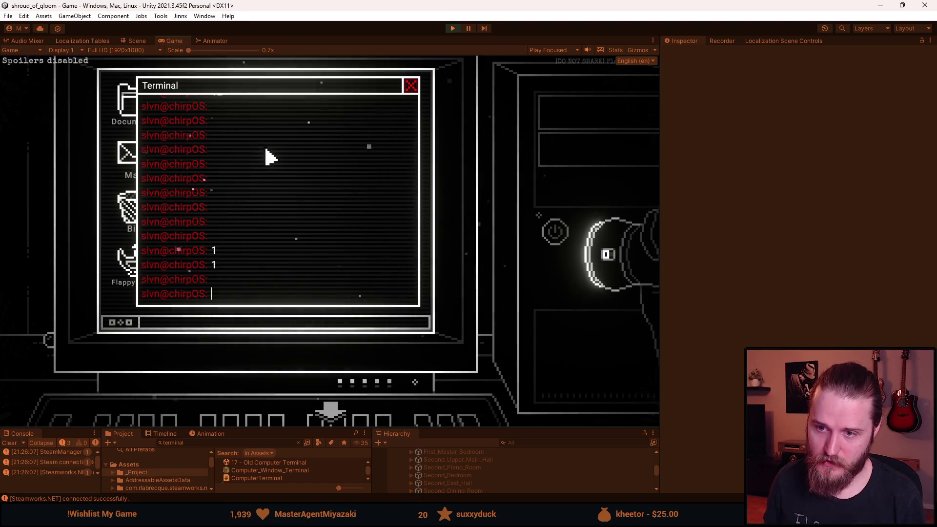
pyautogui.press('Return')
pyautogui.write('1')
pyautogui.press('Return')
pyautogui.write('1')
pyautogui.press('Return')
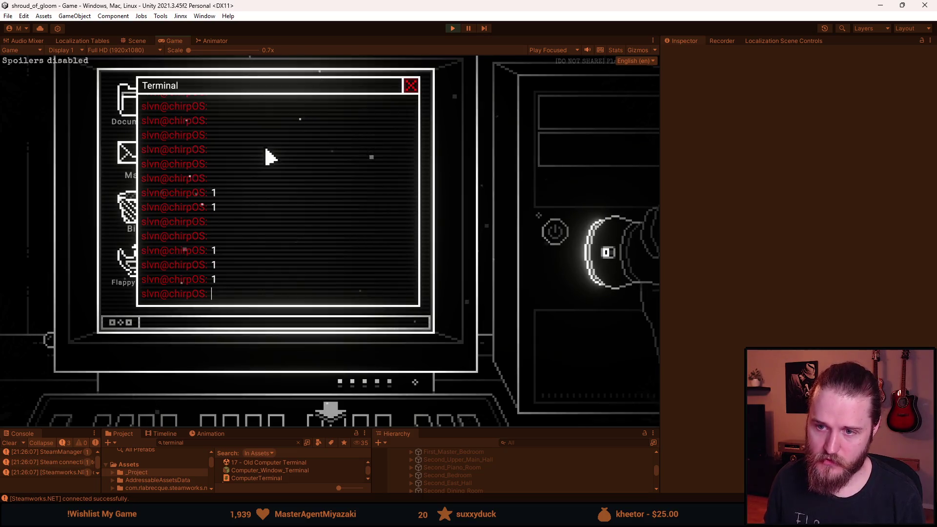
# Scroll through the Terminal's history, then close the Terminal window
pyautogui.scroll(1, 265, 145)
pyautogui.scroll(3, 266, 156)
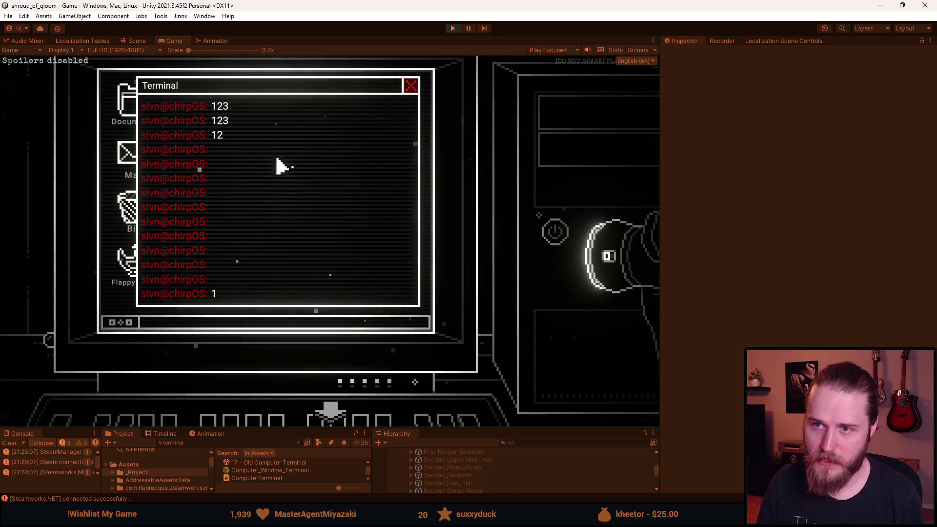
pyautogui.scroll(-5, 277, 181)
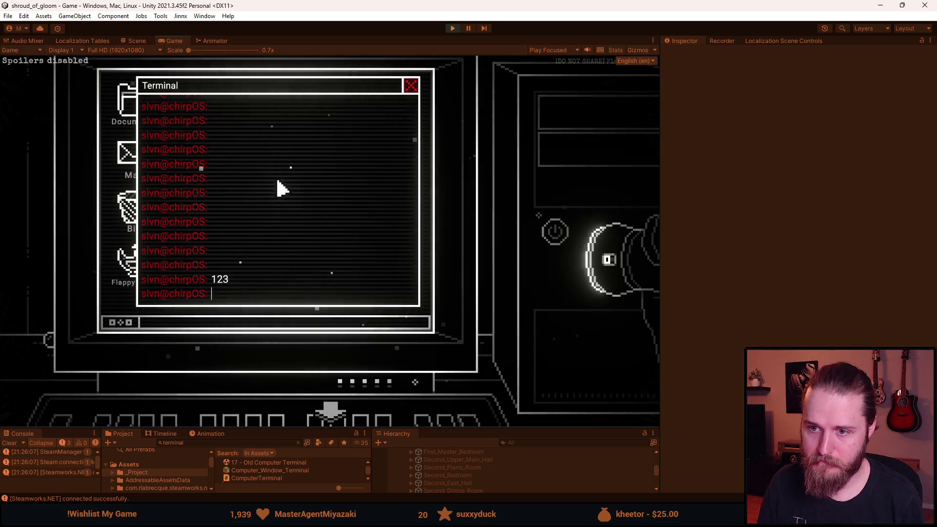
pyautogui.click(412, 86)
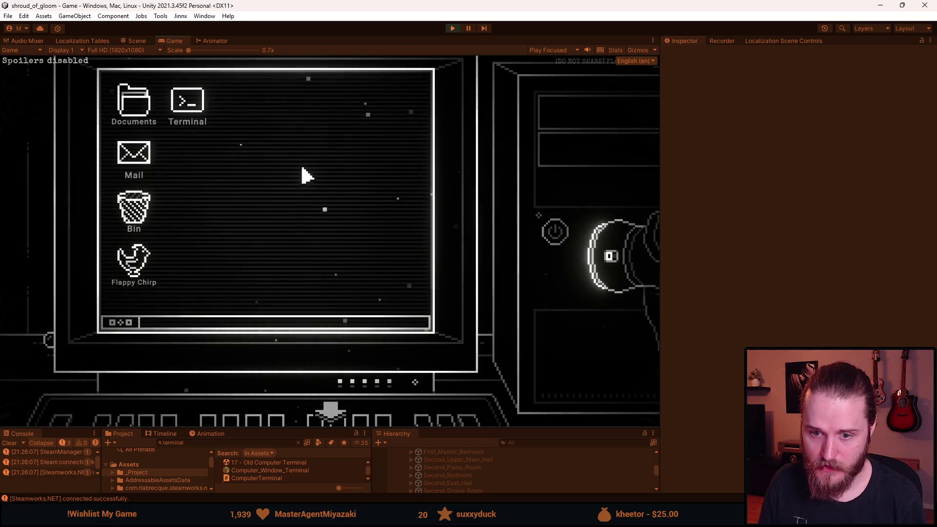
# Open the Terminal, submit several empty lines and close it
pyautogui.doubleClick(189, 108)
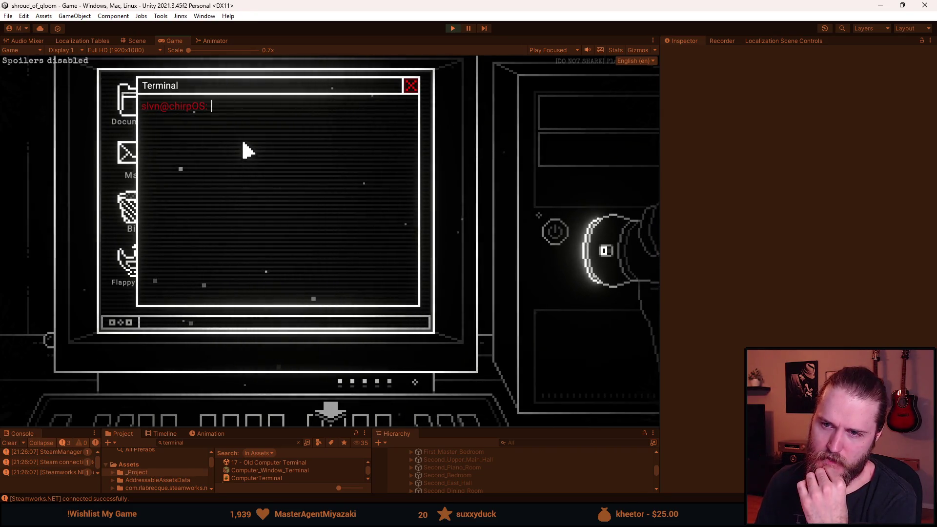
pyautogui.press('Return')
pyautogui.press('Return')
pyautogui.press('Return')
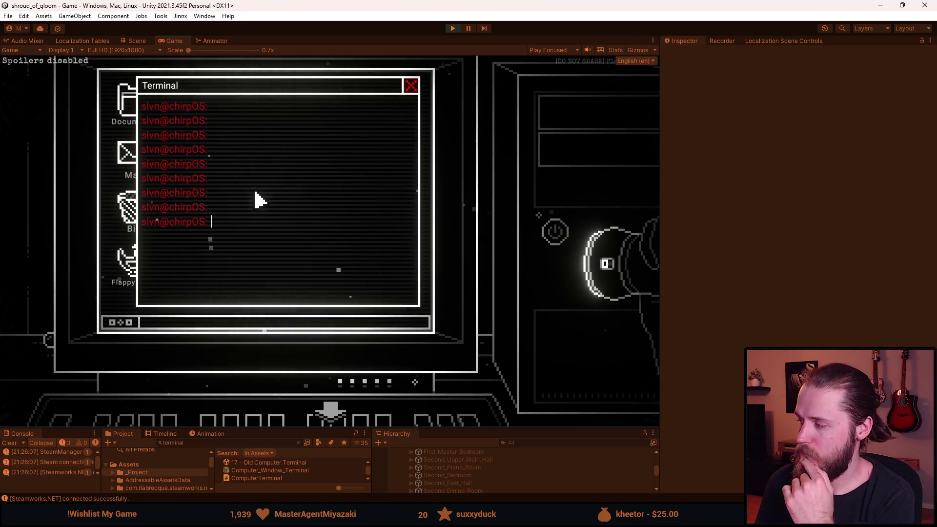
pyautogui.click(410, 87)
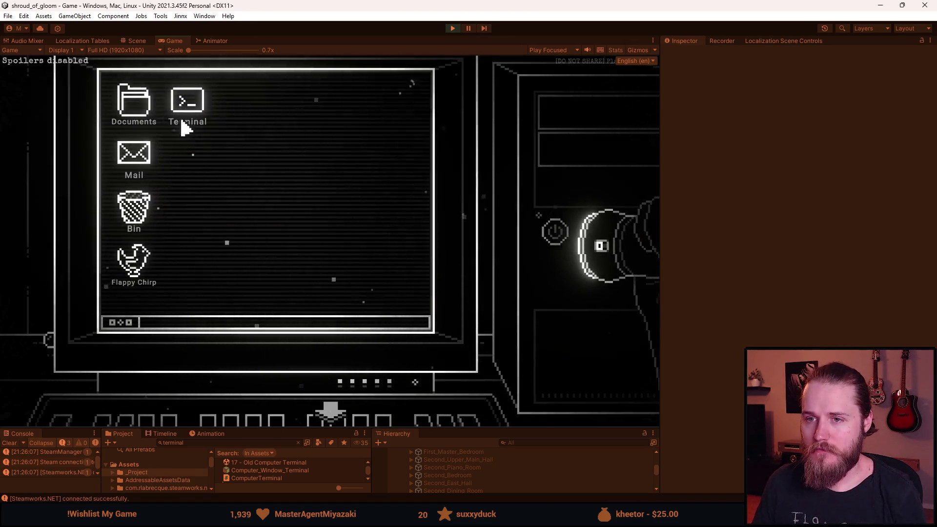
# Reopen and close the Terminal twice more, then stop play mode
pyautogui.doubleClick(193, 104)
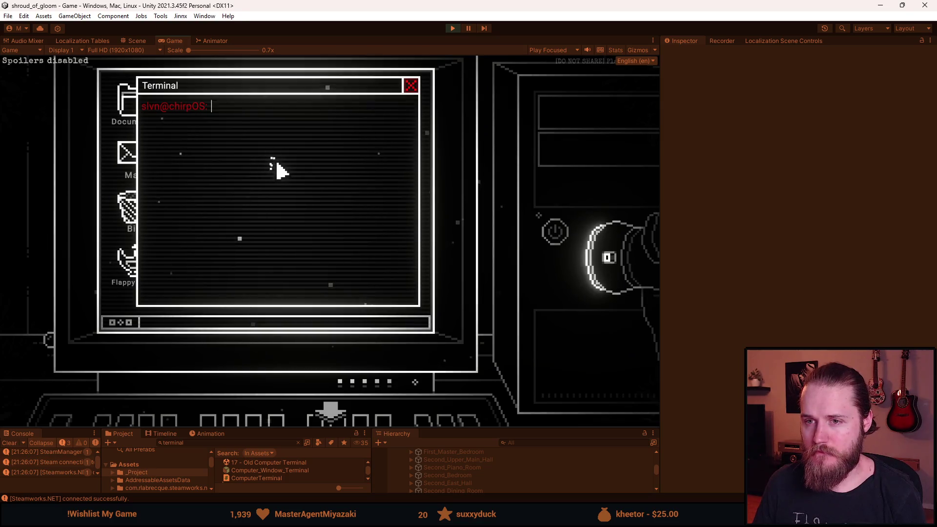
pyautogui.click(411, 86)
pyautogui.doubleClick(188, 100)
pyautogui.click(412, 87)
pyautogui.click(453, 28)
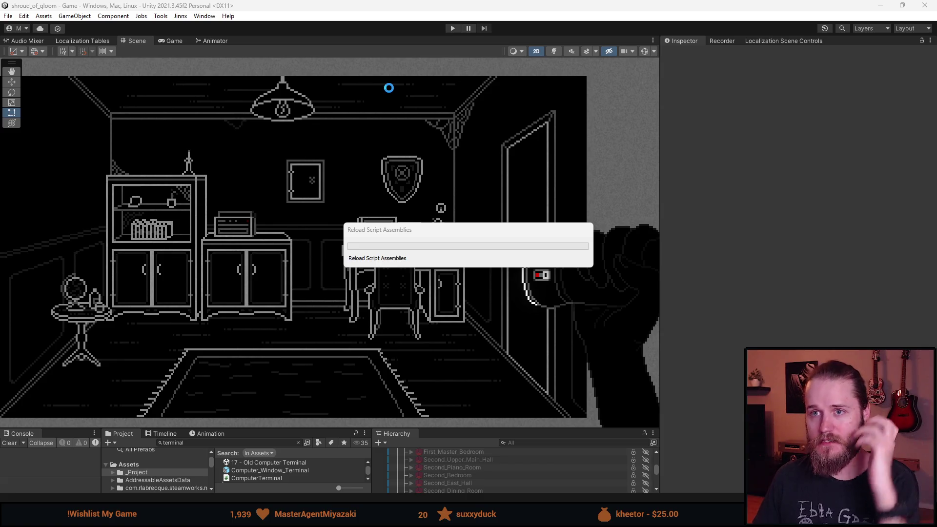
# Start play mode, power on the desk computer and open the Terminal
pyautogui.click(453, 29)
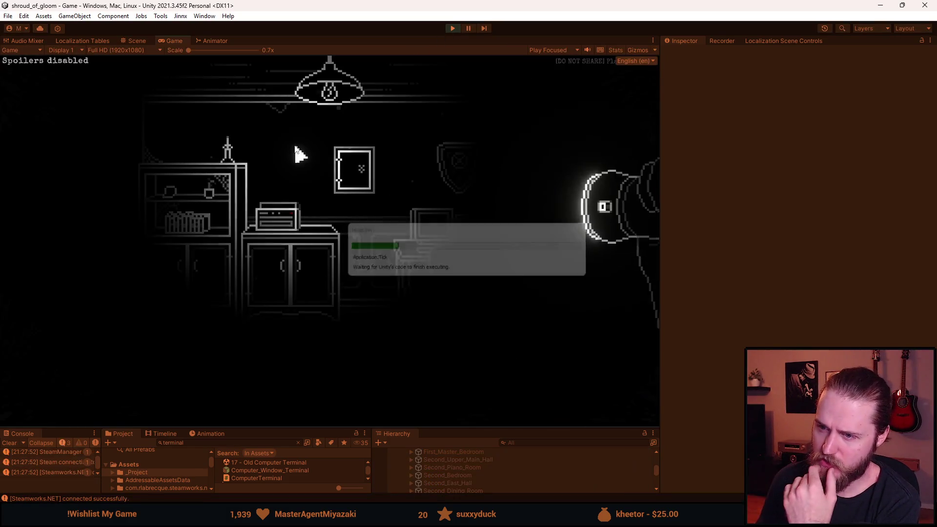
pyautogui.click(445, 224)
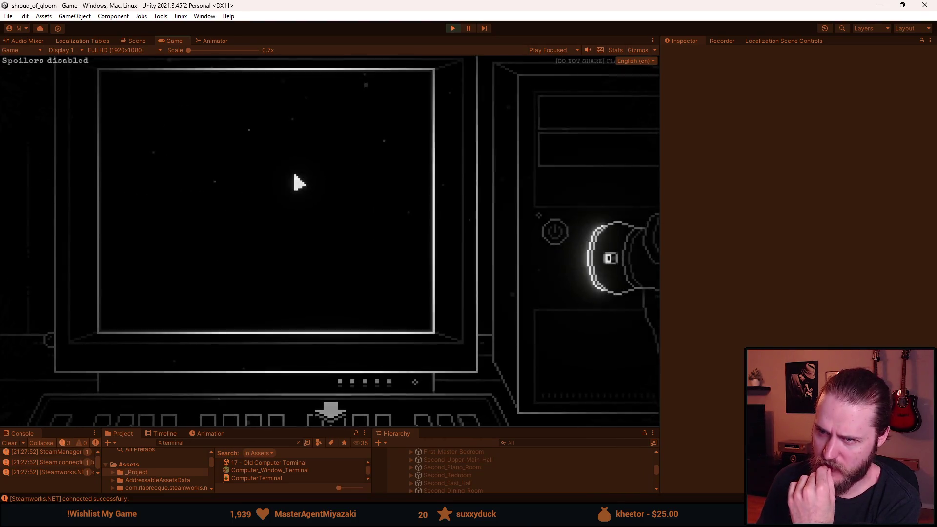
pyautogui.click(554, 233)
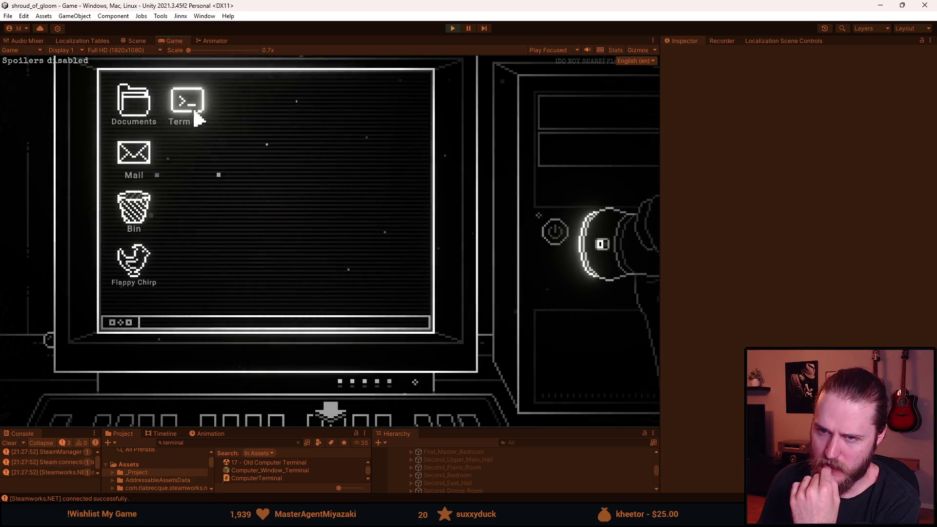
pyautogui.doubleClick(195, 112)
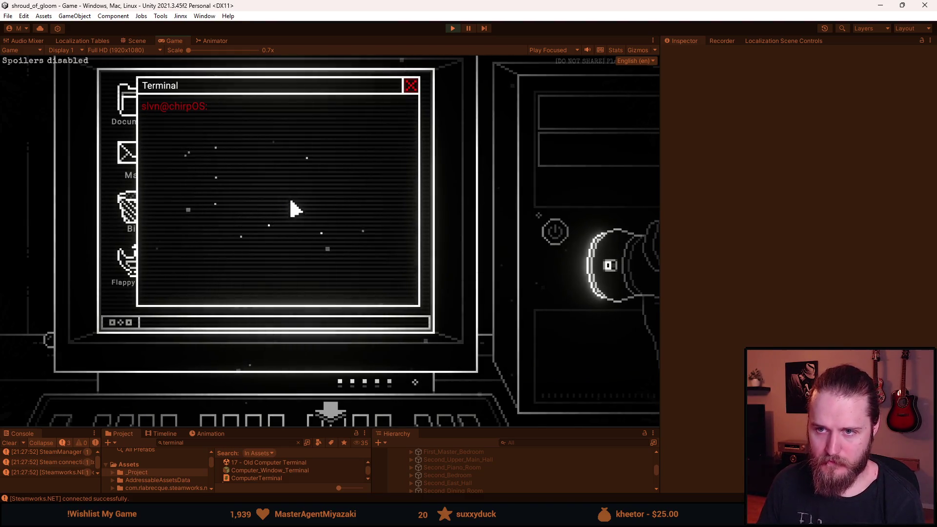
# Submit lpå, o på and three oo lines, then close the Terminal window
pyautogui.write('lpå')
pyautogui.press('Return')
pyautogui.write('o på')
pyautogui.press('Return')
pyautogui.write('oo')
pyautogui.press('Return')
pyautogui.write('oo')
pyautogui.press('Return')
pyautogui.write('oo')
pyautogui.press('Return')
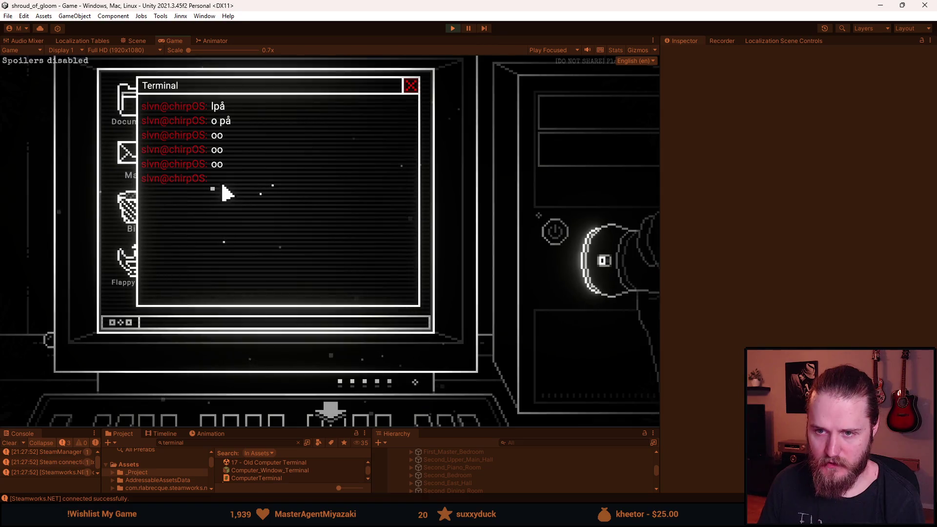
pyautogui.click(409, 89)
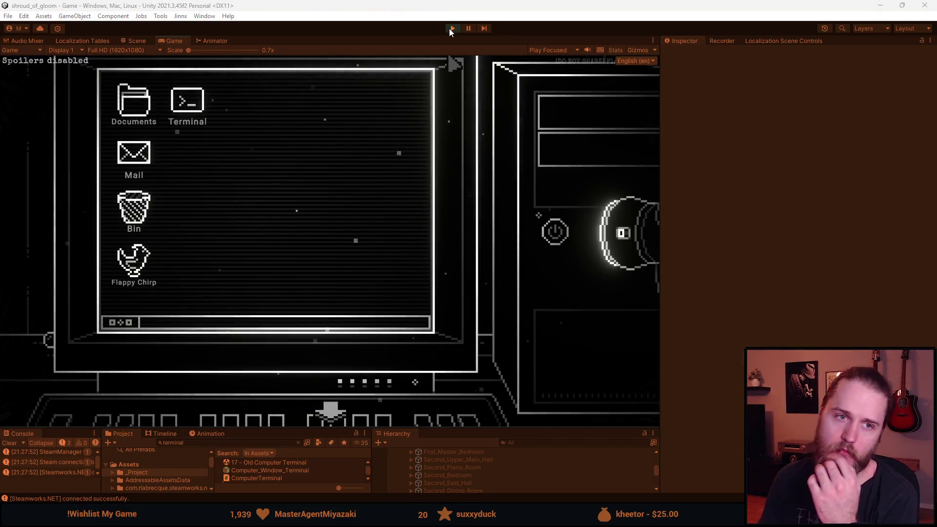
# Stop play mode and switch to ComputerTerminal.cs in Visual Studio
pyautogui.click(451, 29)
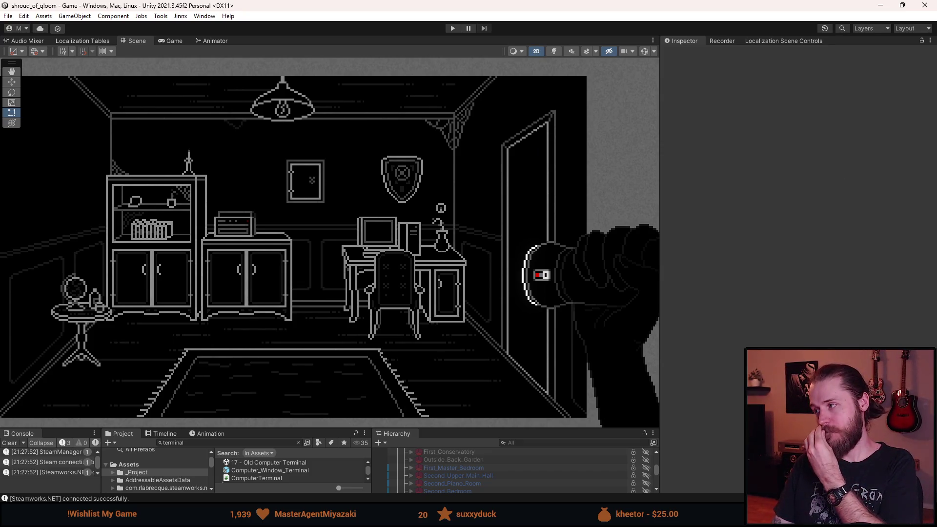
pyautogui.hotkey('alt', 'Tab')
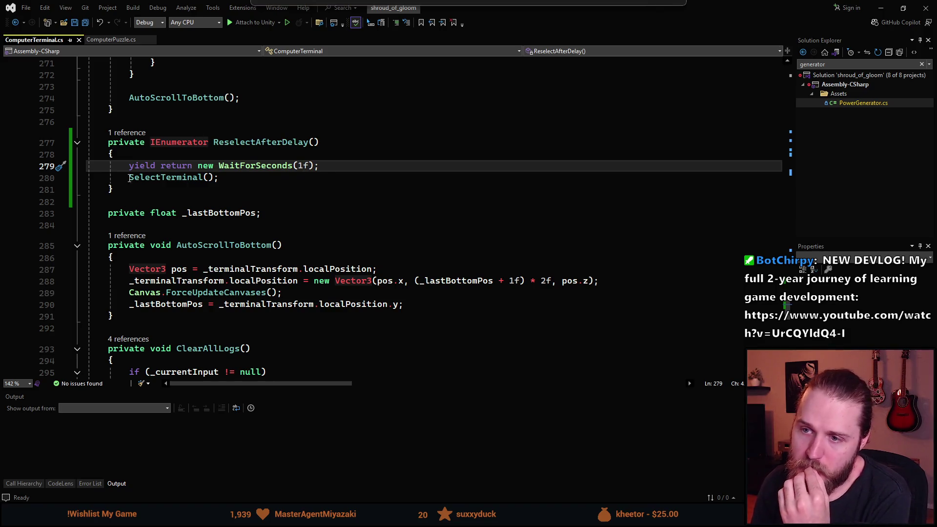
# Inspect the SelectTerminal call in the ReselectAfterDelay coroutine and the code above it
pyautogui.click(175, 177)
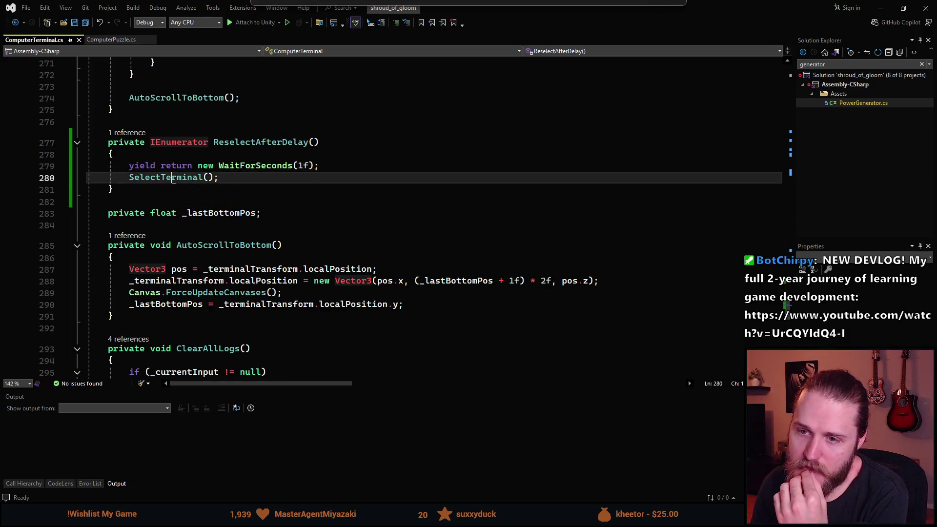
pyautogui.scroll(1, 176, 176)
pyautogui.scroll(2, 226, 241)
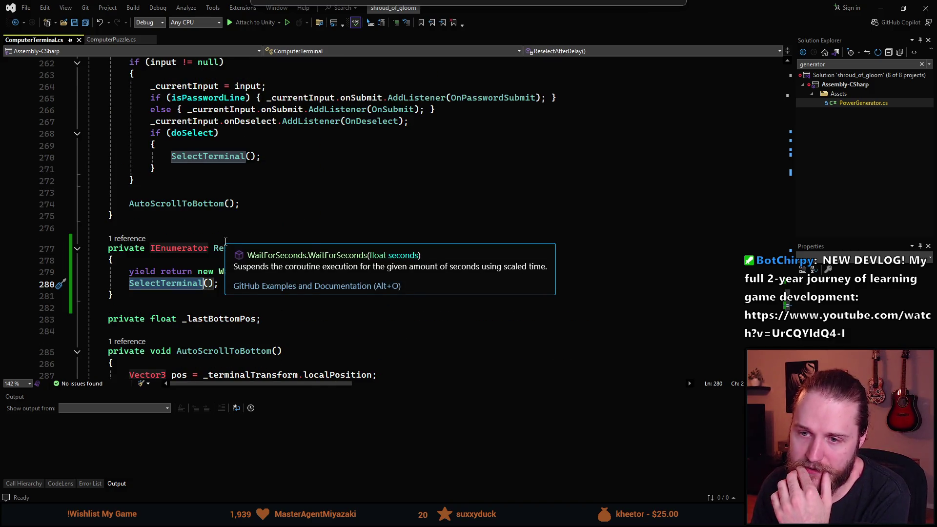
pyautogui.scroll(4, 226, 241)
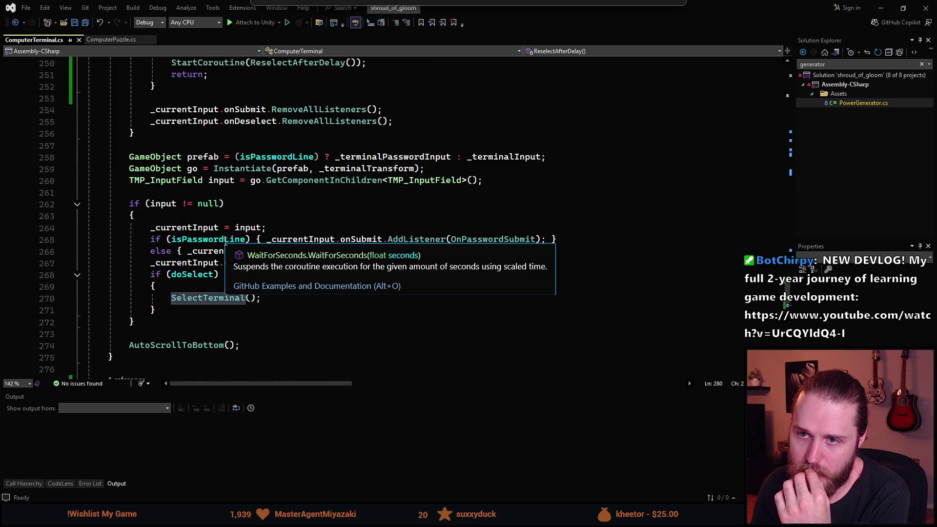
pyautogui.scroll(2, 226, 241)
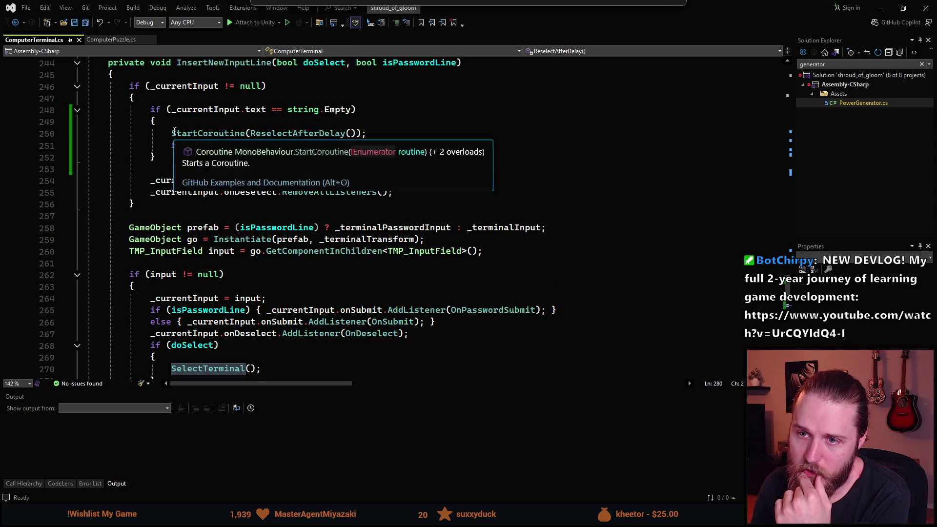
# Review InsertNewInputLine's empty-input check and early return, then return to Unity
pyautogui.click(356, 131)
pyautogui.press('Up')
pyautogui.click(209, 145)
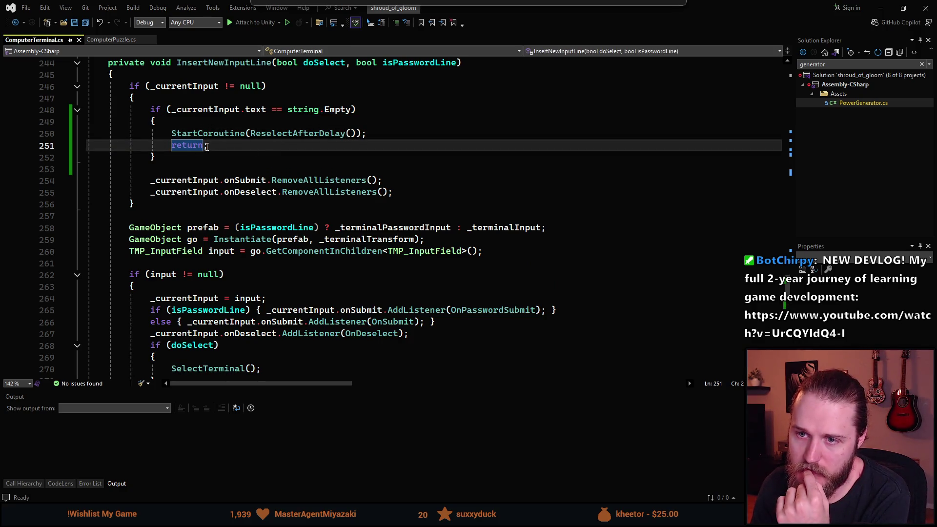
pyautogui.scroll(-2, 212, 149)
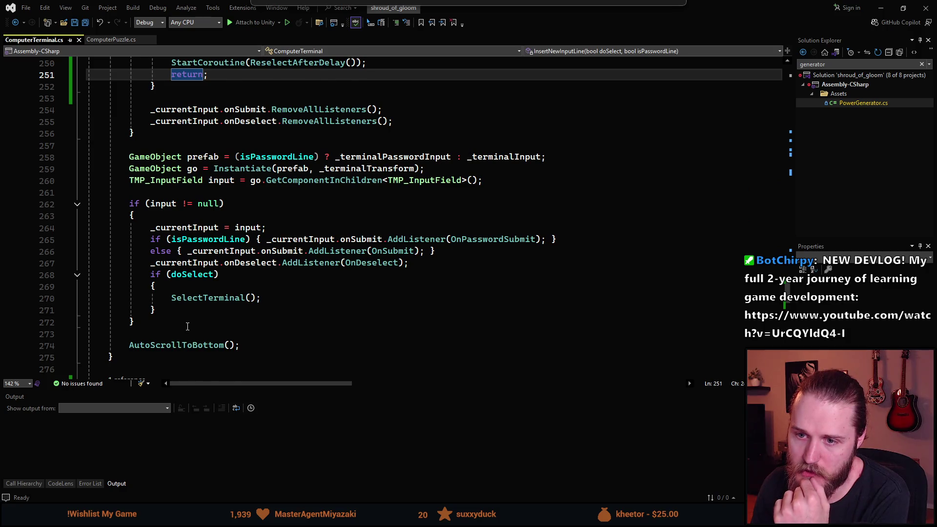
pyautogui.scroll(3, 188, 326)
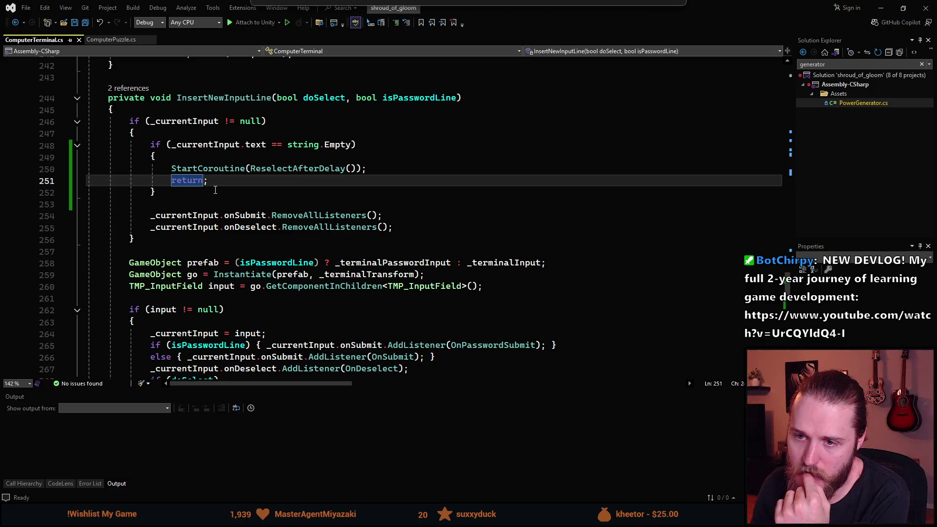
pyautogui.scroll(-5, 260, 174)
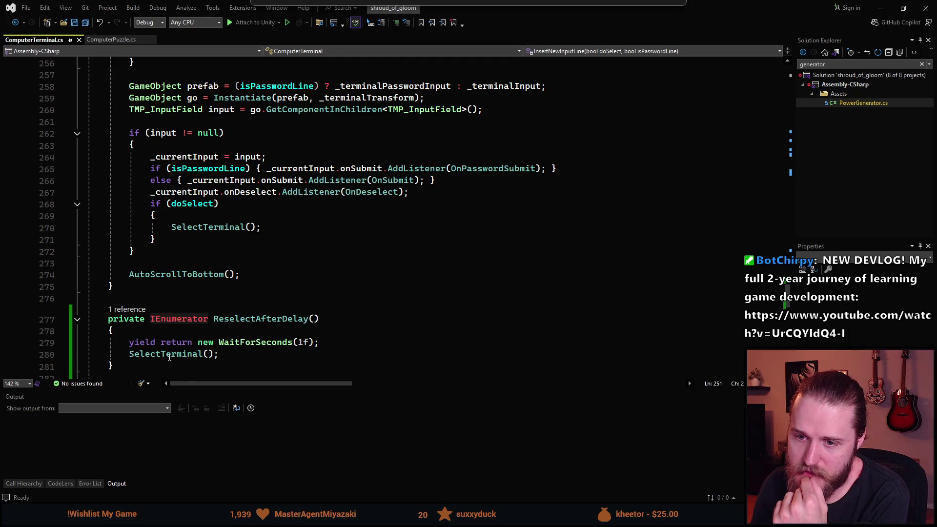
pyautogui.scroll(1, 250, 214)
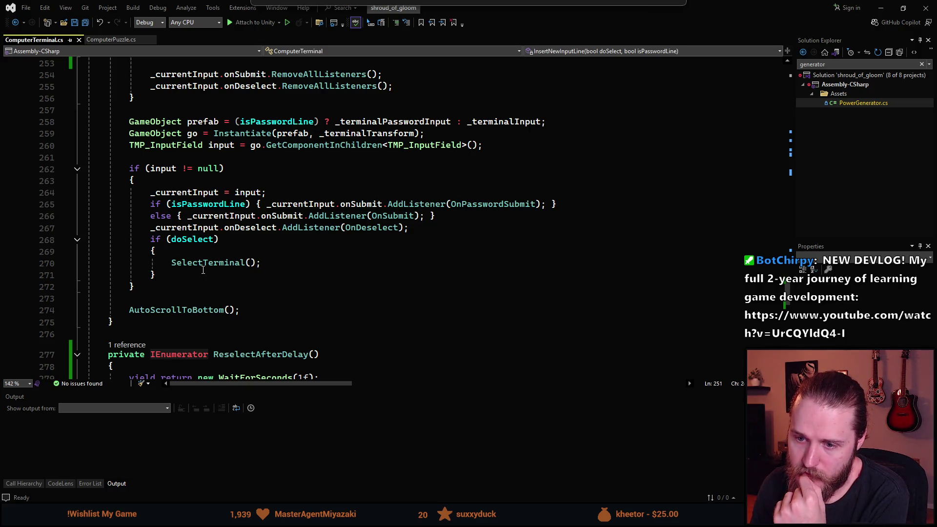
pyautogui.scroll(4, 203, 270)
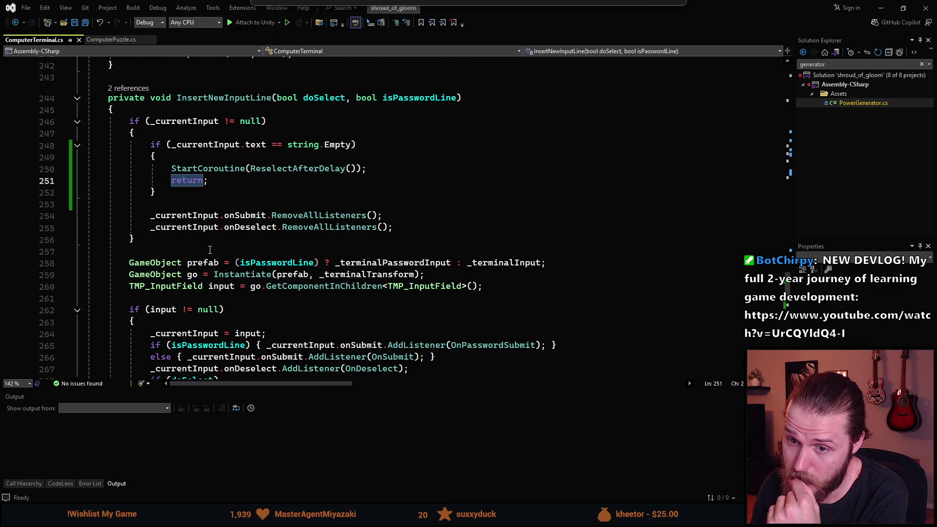
pyautogui.scroll(-4, 210, 250)
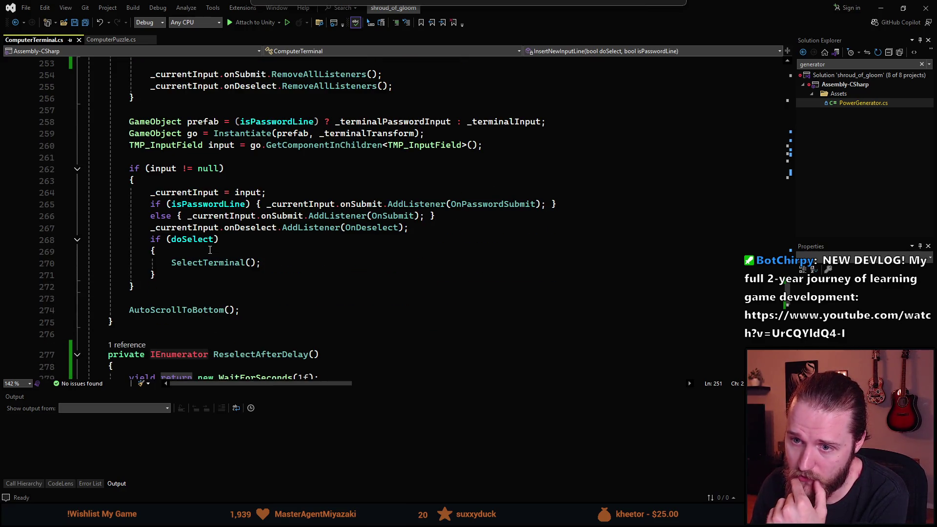
pyautogui.scroll(-1, 210, 250)
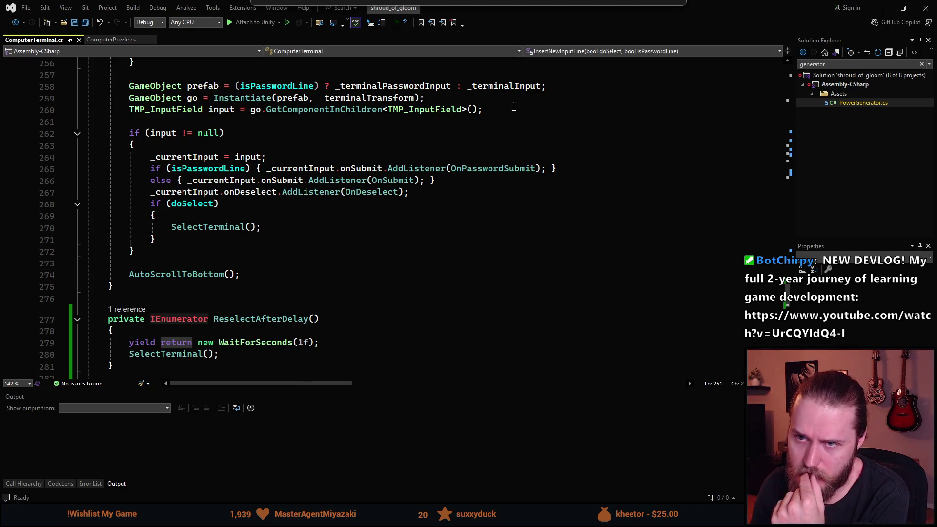
pyautogui.hotkey('alt', 'Tab')
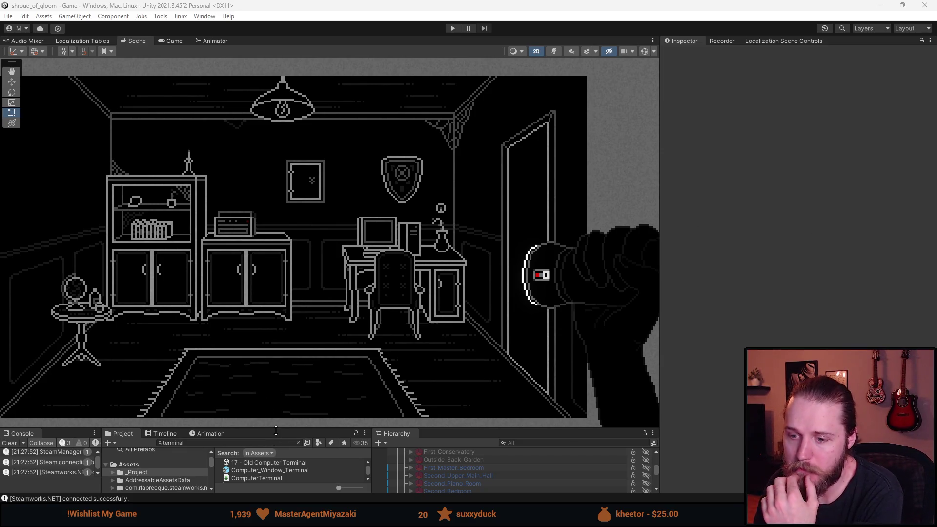
# Clear the Console, enlarge the bottom panels and open the Terminal_Input_Line prefab
pyautogui.click(9, 443)
pyautogui.moveTo(259, 429); pyautogui.dragTo(342, 342)
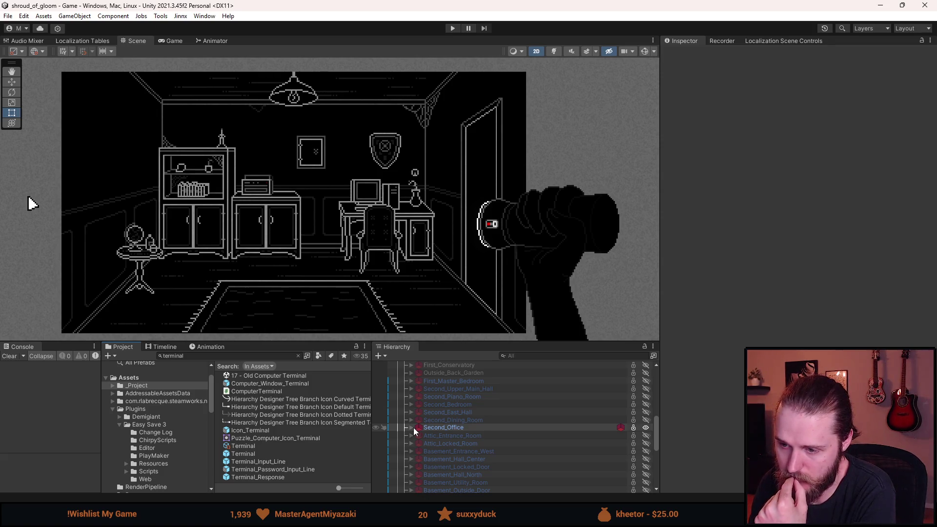
pyautogui.doubleClick(280, 462)
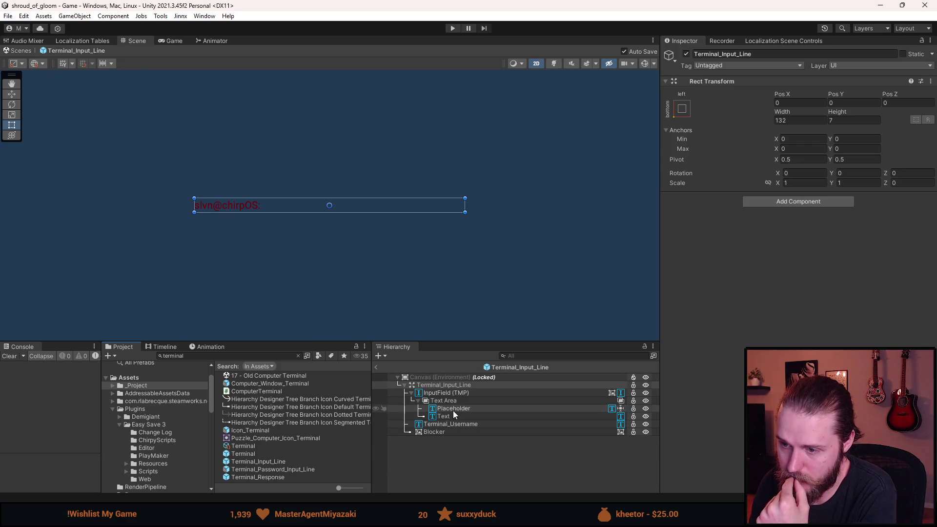
# Select InputField (TMP) and scroll through its settings in the Inspector
pyautogui.click(462, 393)
pyautogui.scroll(-5, 721, 359)
pyautogui.scroll(-5, 718, 358)
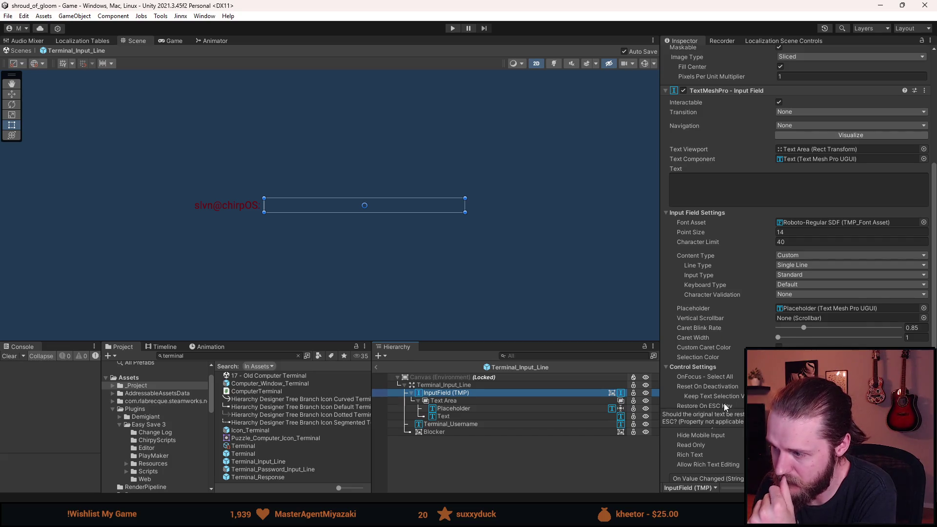
pyautogui.moveTo(711, 387)
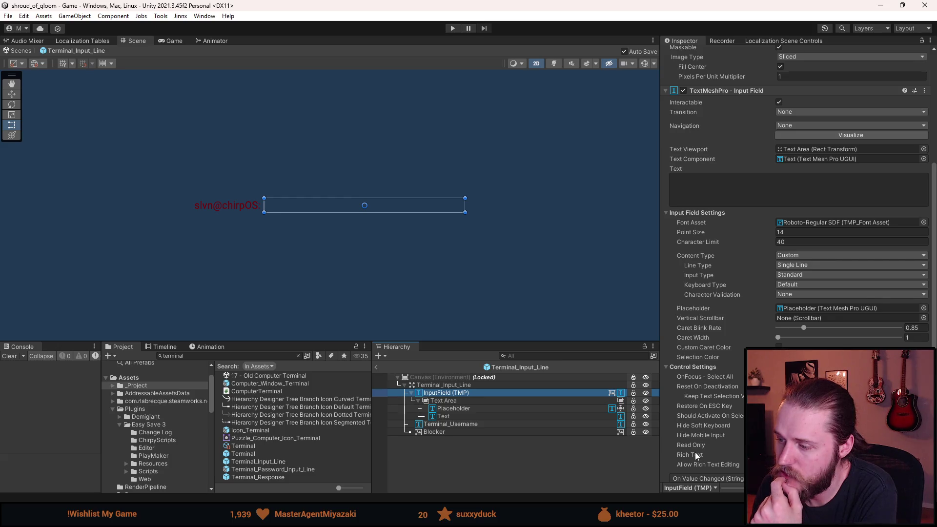
pyautogui.scroll(-2, 722, 470)
pyautogui.scroll(-2, 722, 469)
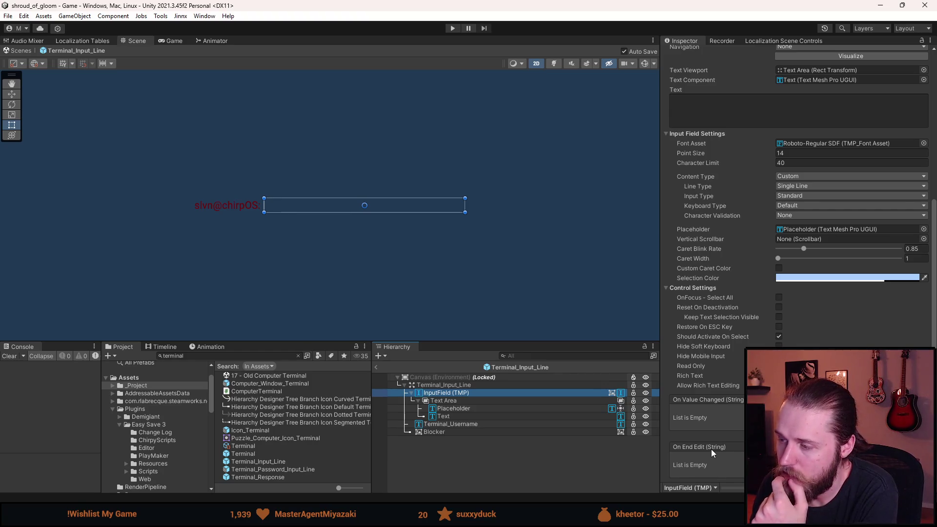
pyautogui.scroll(5, 709, 449)
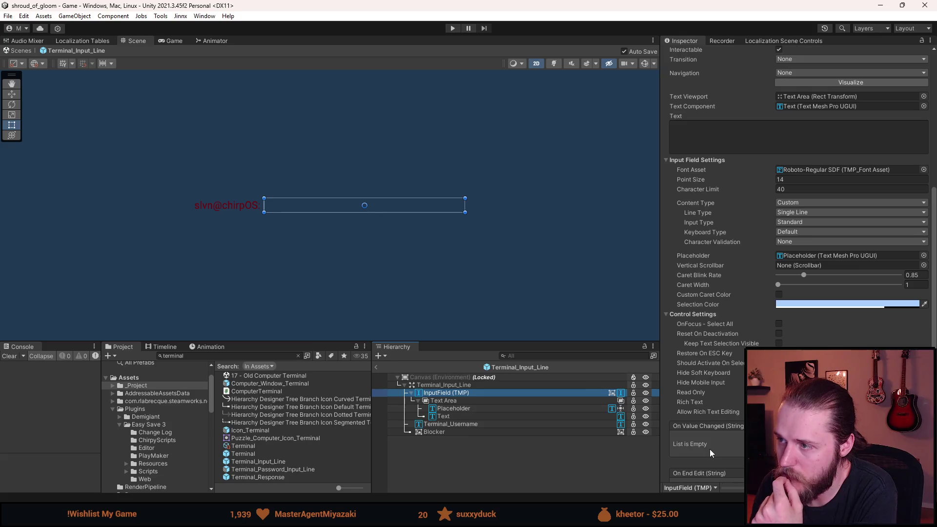
pyautogui.scroll(1, 709, 449)
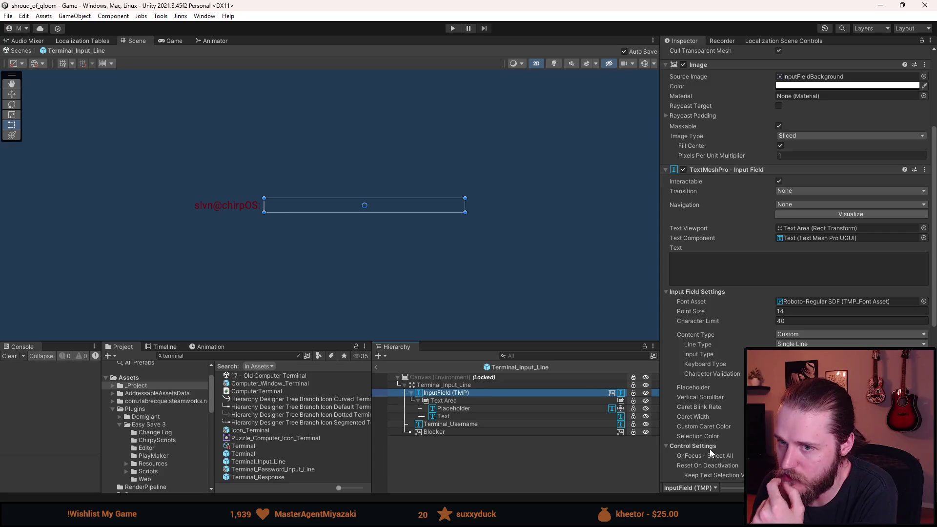
pyautogui.scroll(-2, 709, 449)
pyautogui.scroll(-1, 710, 449)
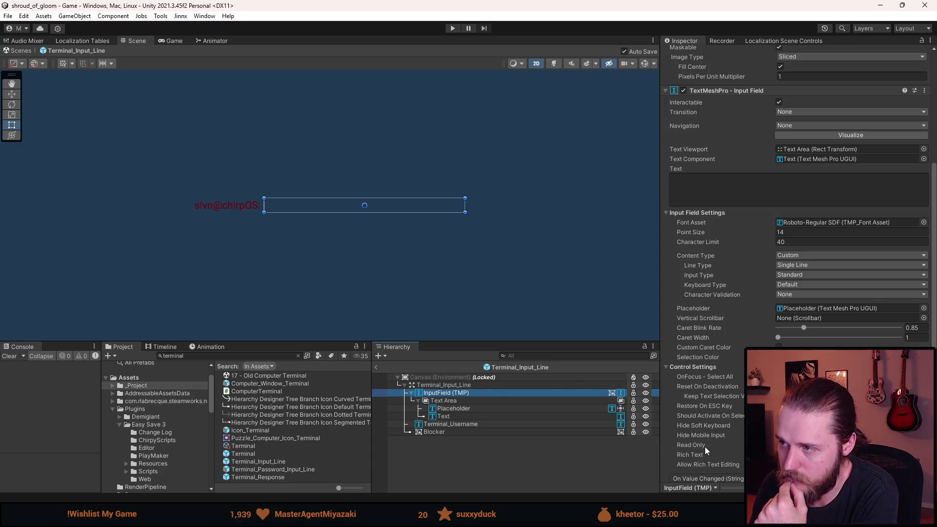
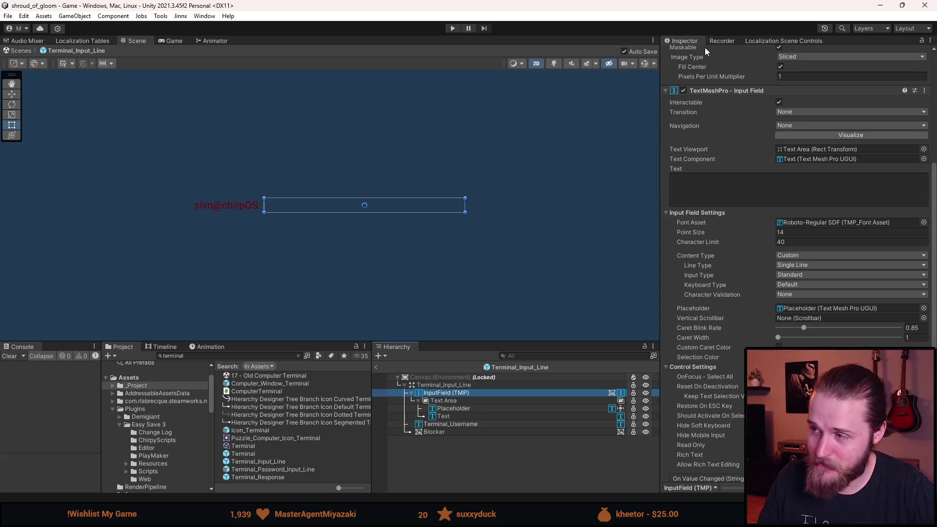
# Inspect the InputField (TMP) Placeholder and Text children, then review the InputField's own settings
pyautogui.scroll(2, 734, 281)
pyautogui.scroll(8, 734, 282)
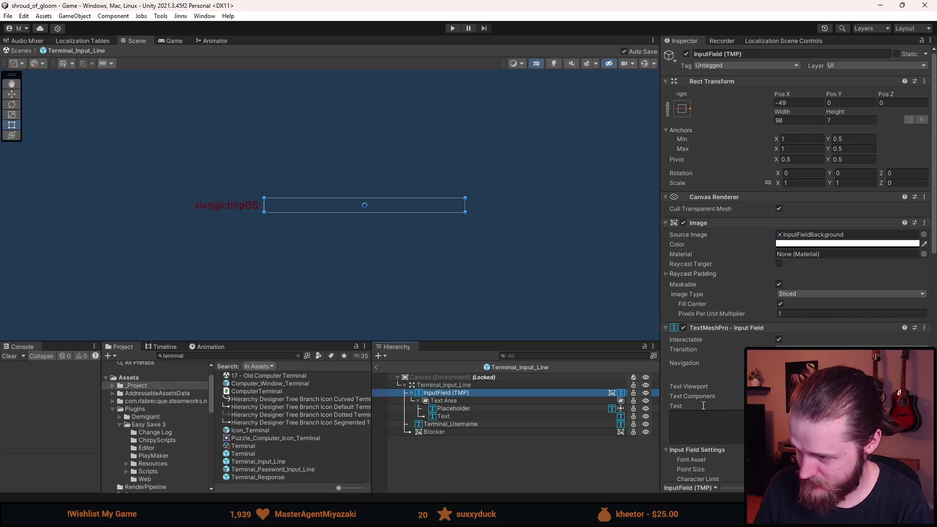
pyautogui.scroll(-2, 704, 408)
pyautogui.scroll(-1, 701, 405)
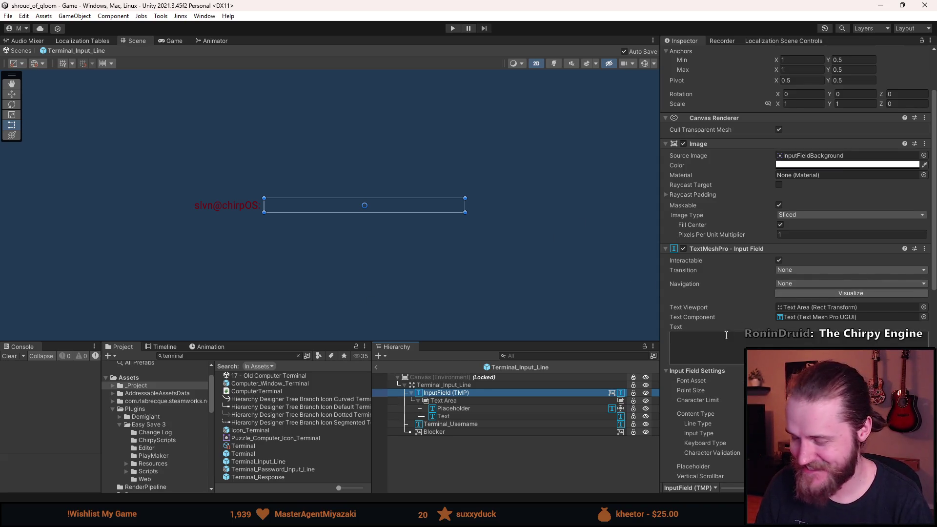
pyautogui.scroll(-3, 739, 321)
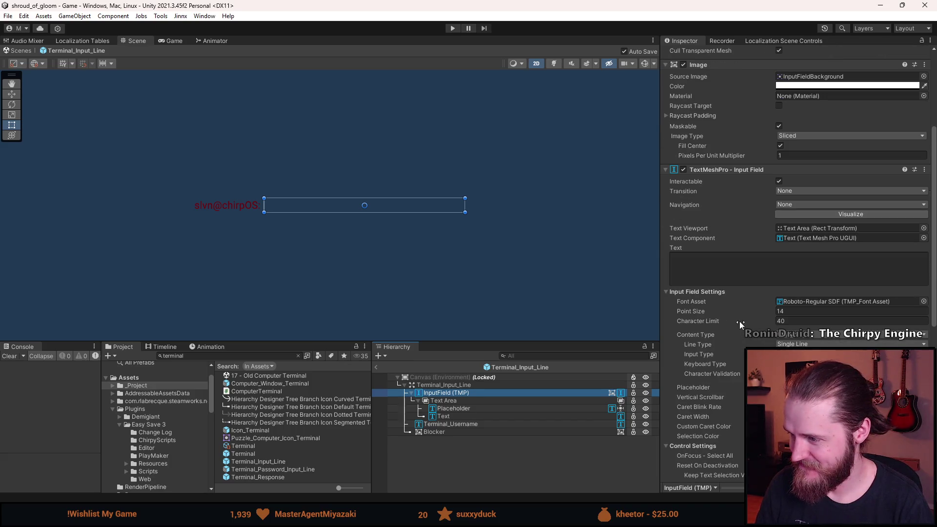
pyautogui.scroll(-1, 739, 321)
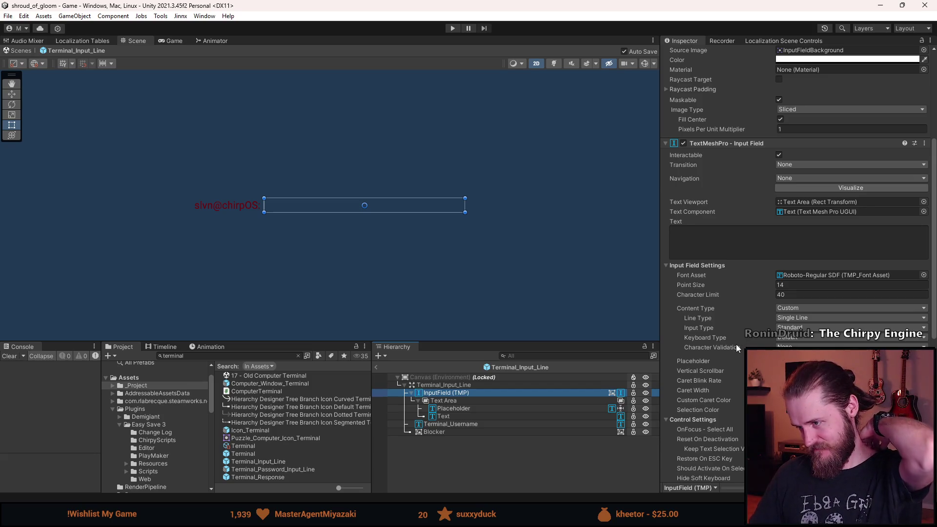
pyautogui.scroll(-1, 704, 420)
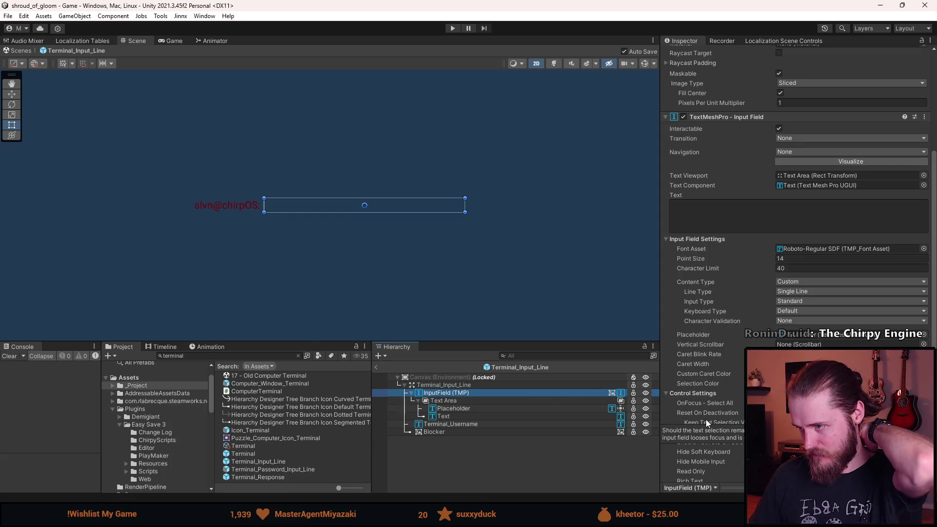
pyautogui.scroll(-1, 706, 420)
pyautogui.scroll(-4, 706, 420)
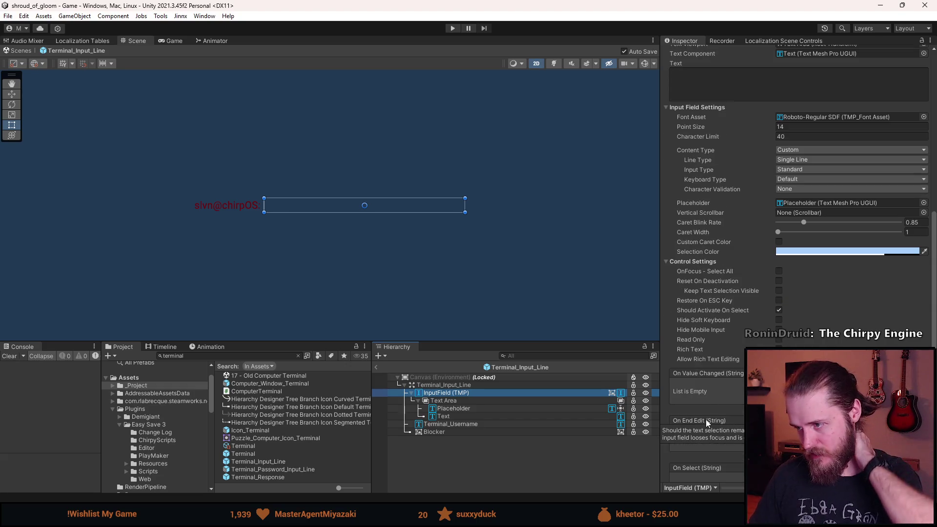
pyautogui.scroll(9, 727, 348)
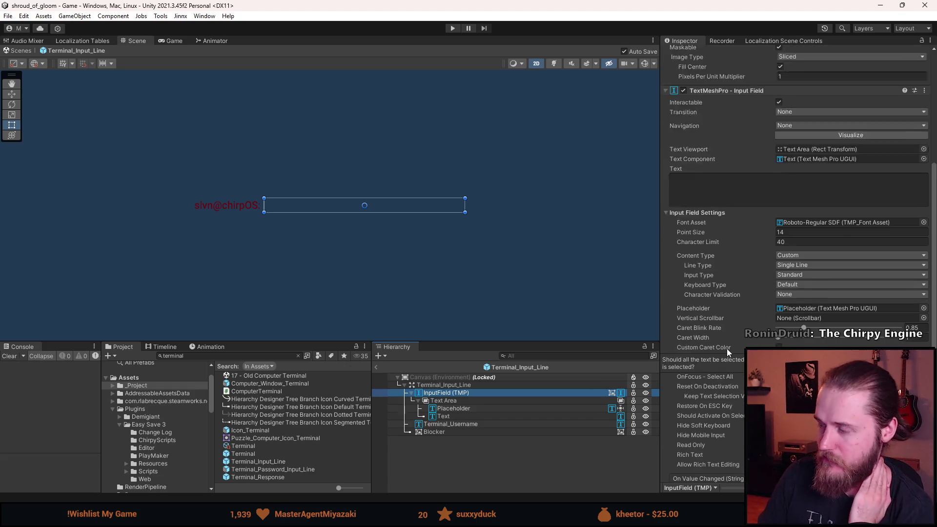
pyautogui.scroll(1, 716, 344)
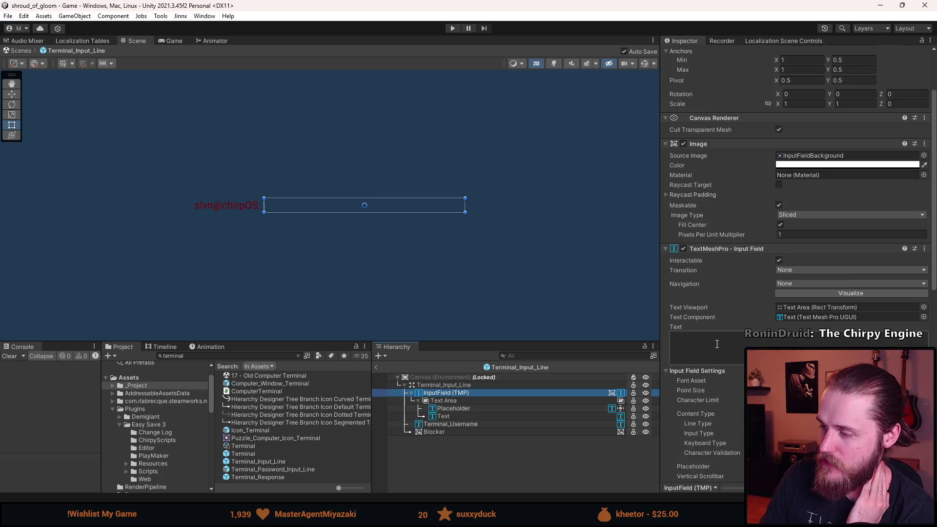
pyautogui.scroll(-12, 722, 308)
pyautogui.scroll(-2, 722, 308)
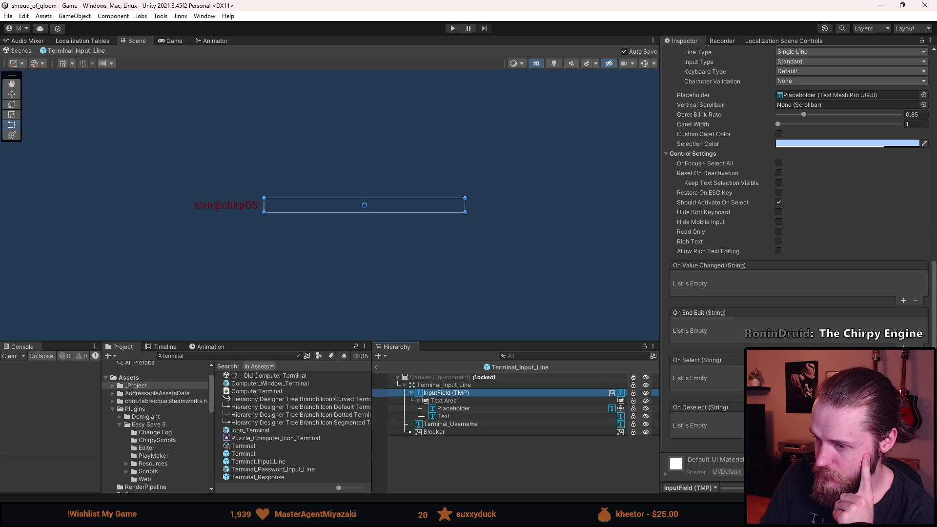
pyautogui.click(462, 407)
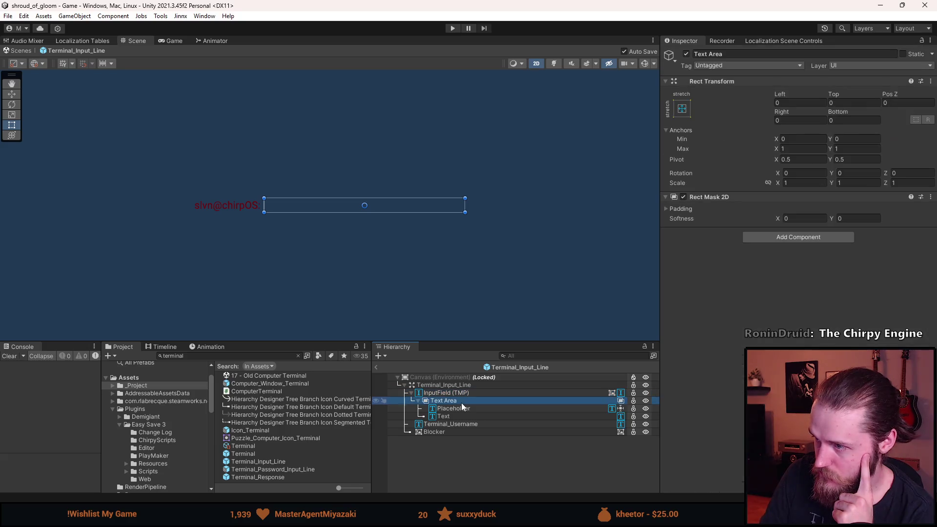
pyautogui.click(464, 416)
pyautogui.scroll(-5, 725, 376)
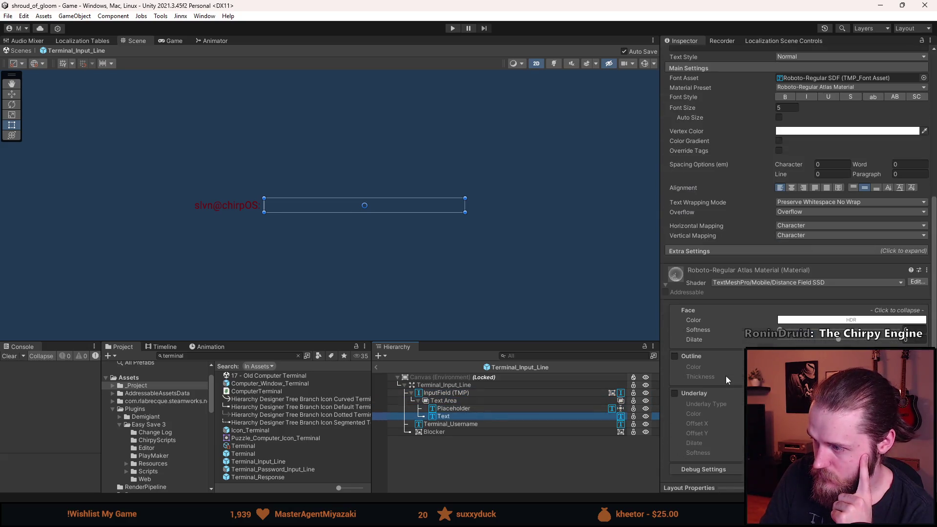
pyautogui.click(464, 393)
pyautogui.scroll(-5, 795, 244)
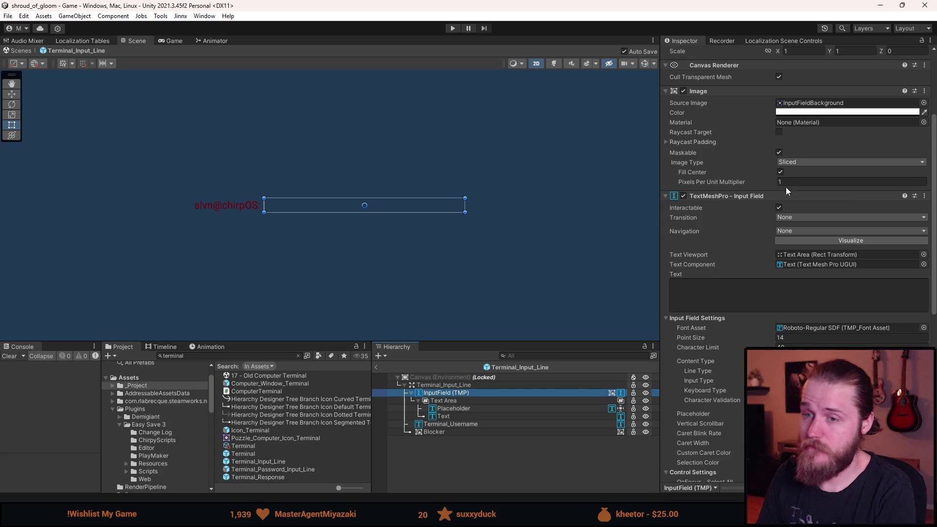
# In ComputerTerminal.cs, delete the if (_currentInput.text == string.Empty) reselect check
pyautogui.hotkey('alt', 'Tab')
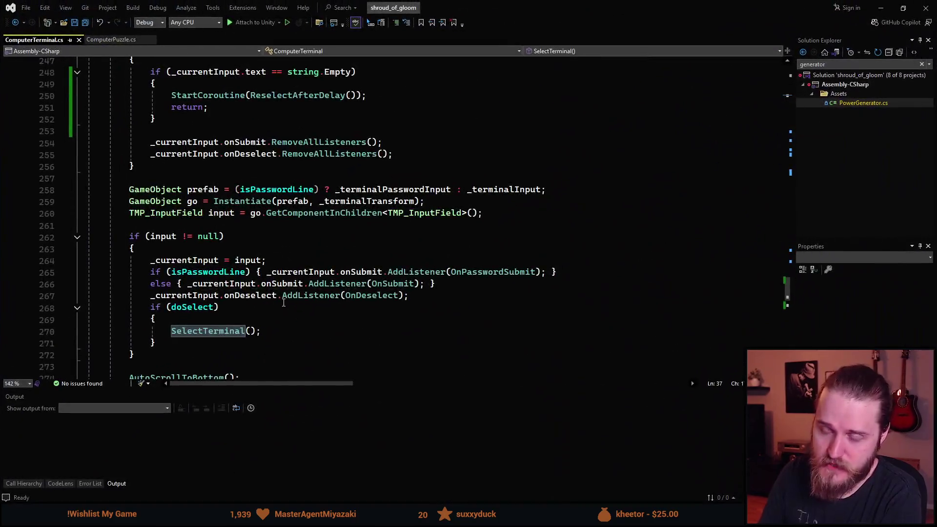
pyautogui.scroll(5, 247, 264)
pyautogui.scroll(-3, 246, 264)
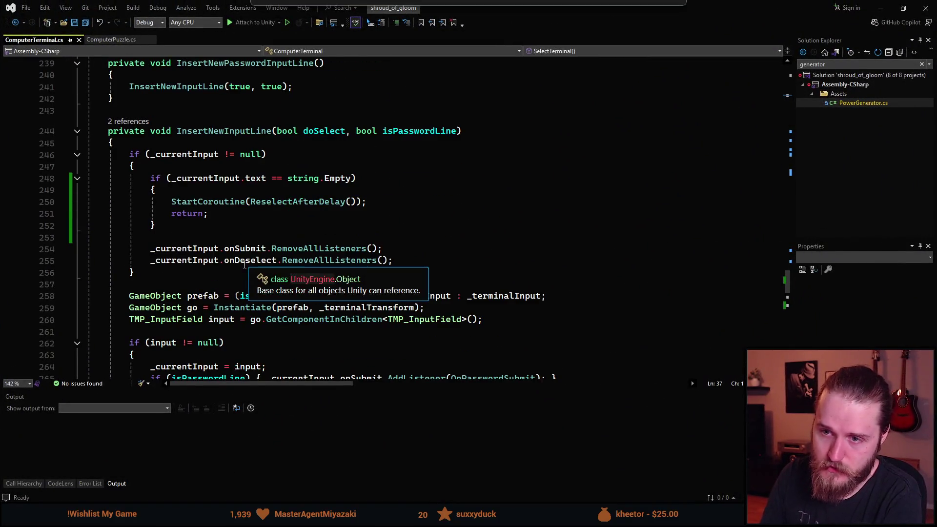
pyautogui.click(185, 223)
pyautogui.hotkey('shift', 'Up')
pyautogui.hotkey('shift', 'Up')
pyautogui.hotkey('shift', 'Up')
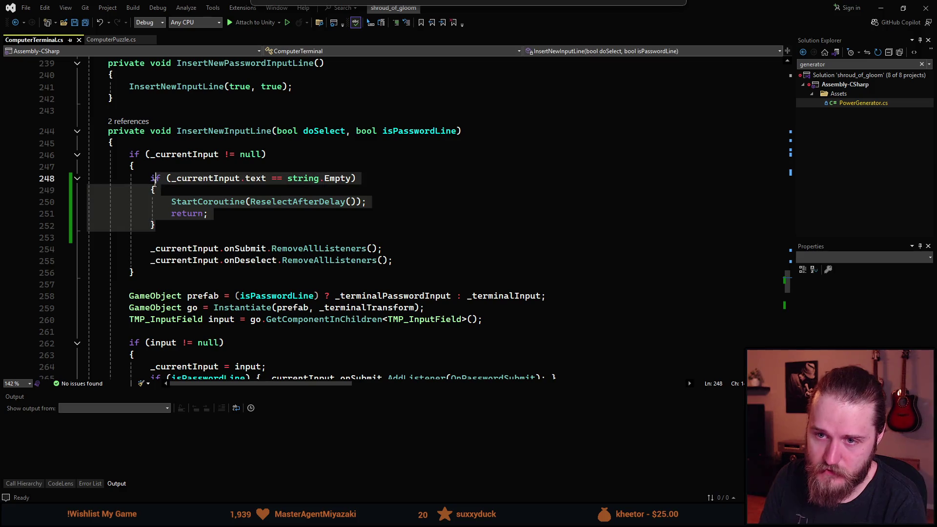
pyautogui.press('Delete')
# Delete the ReselectAfterDelay coroutine and the leftover blank line
pyautogui.scroll(-3, 230, 276)
pyautogui.scroll(-4, 230, 275)
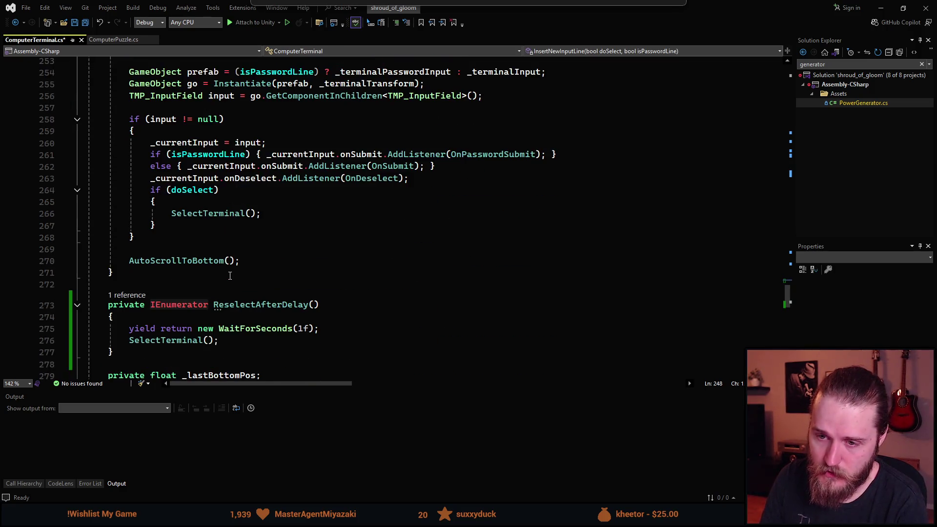
pyautogui.moveTo(132, 351); pyautogui.dragTo(93, 284)
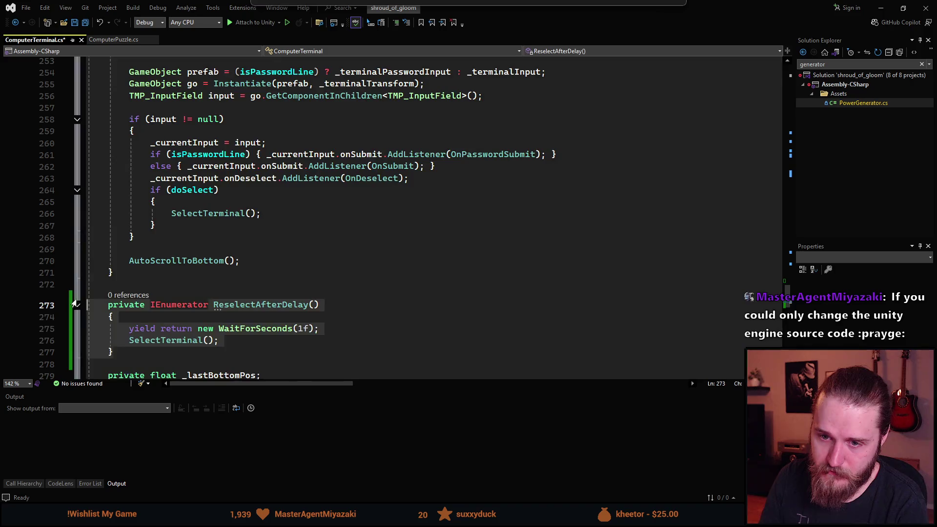
pyautogui.press('BackSpace')
pyautogui.scroll(1, 203, 295)
pyautogui.press('BackSpace')
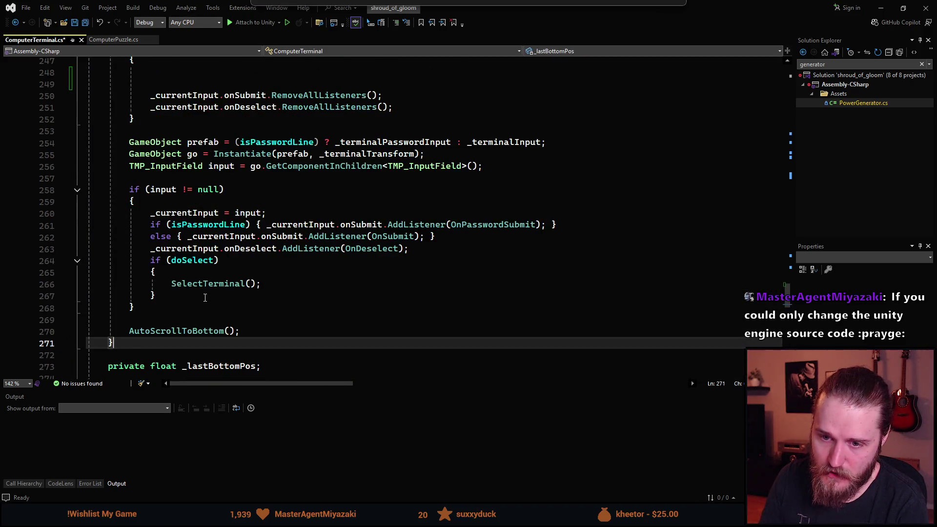
pyautogui.scroll(3, 163, 275)
pyautogui.click(190, 141)
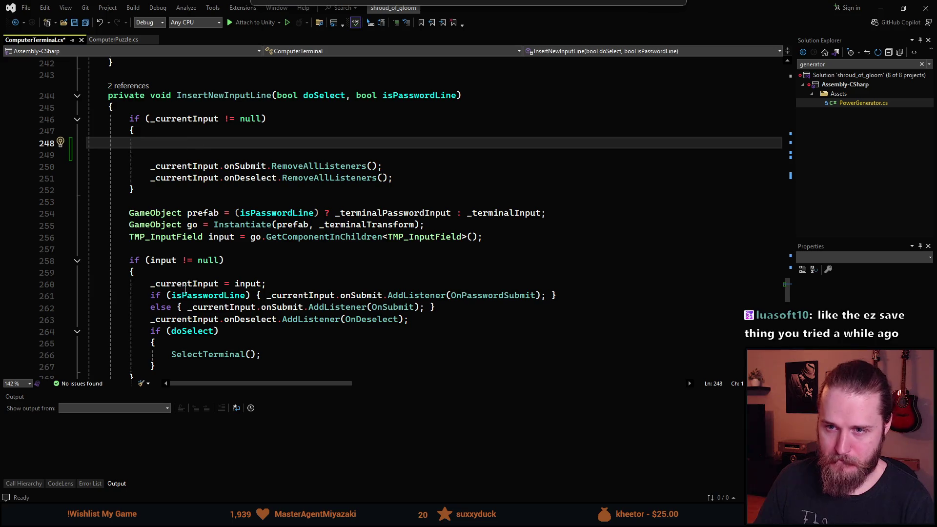
pyautogui.scroll(-1, 215, 332)
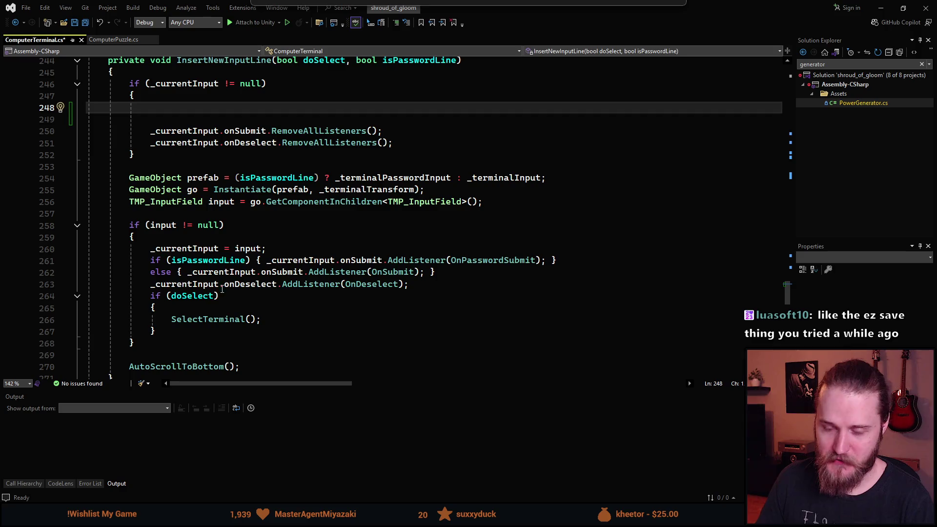
# Refocus ComputerTerminal.cs at InsertNewInputLine, then switch back to the Unity editor
pyautogui.scroll(1, 197, 250)
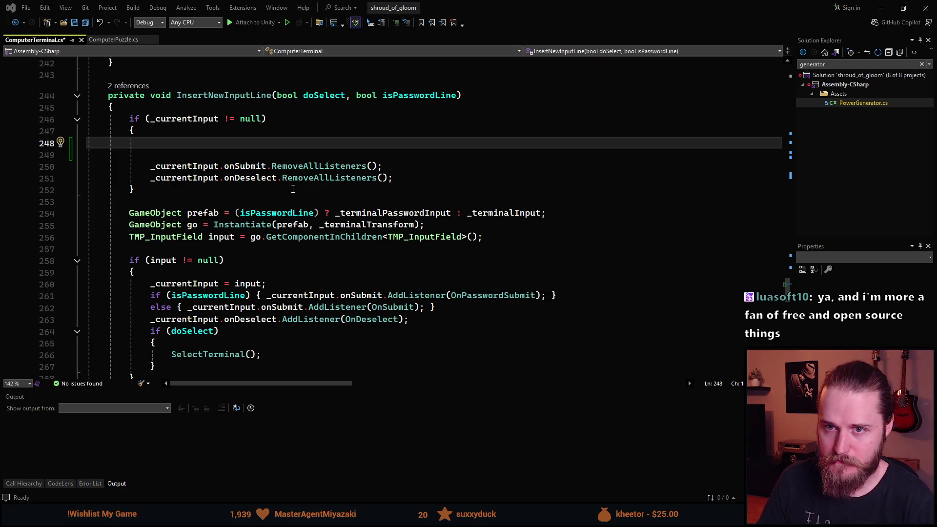
pyautogui.click(191, 142)
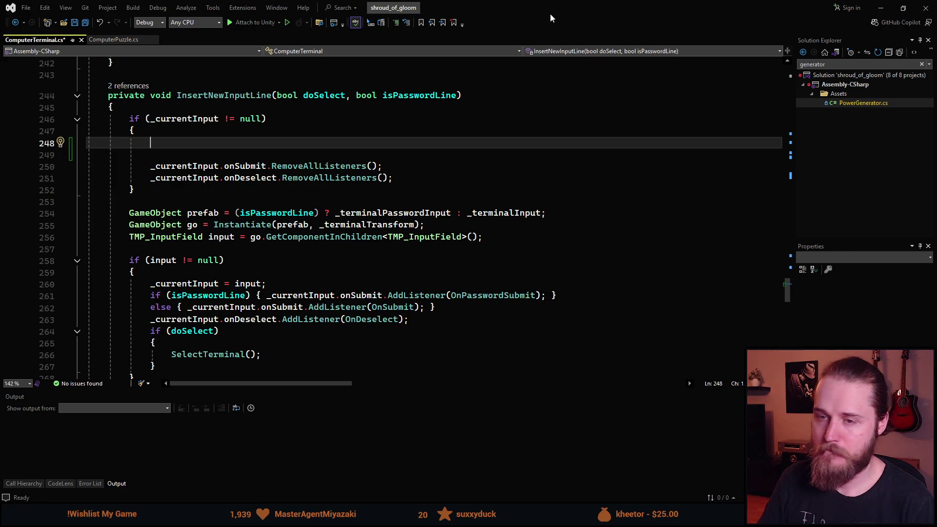
pyautogui.hotkey('alt', 'Tab')
pyautogui.hotkey('alt', 'Tab')
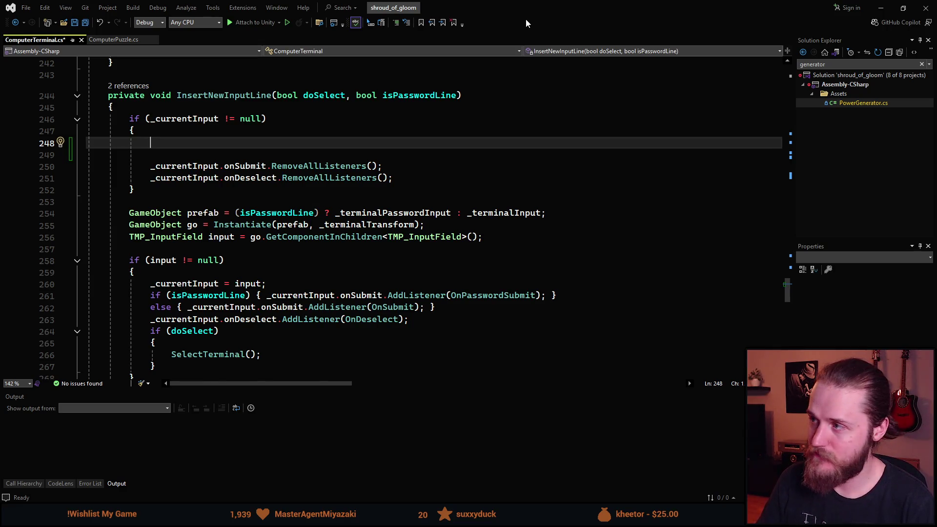
pyautogui.hotkey('alt', 'Tab')
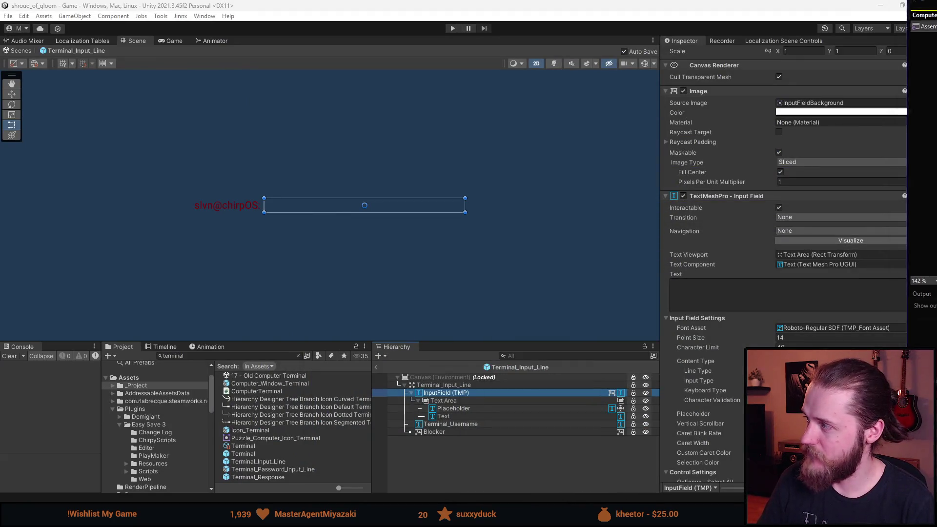
# Clear the selection, enlarge the lower panels and centre the terminal label in the Scene view
pyautogui.scroll(-3, 708, 283)
pyautogui.scroll(-1, 709, 283)
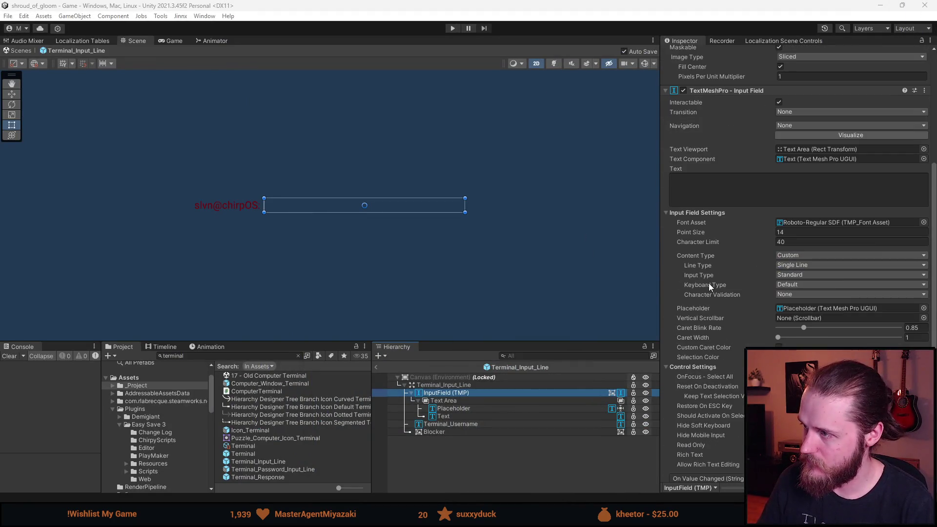
pyautogui.scroll(-2, 719, 274)
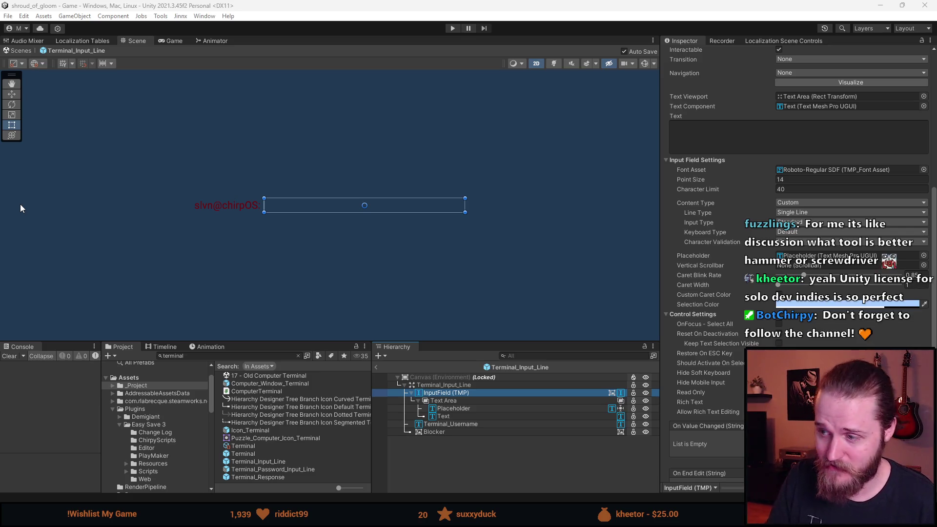
pyautogui.click(453, 470)
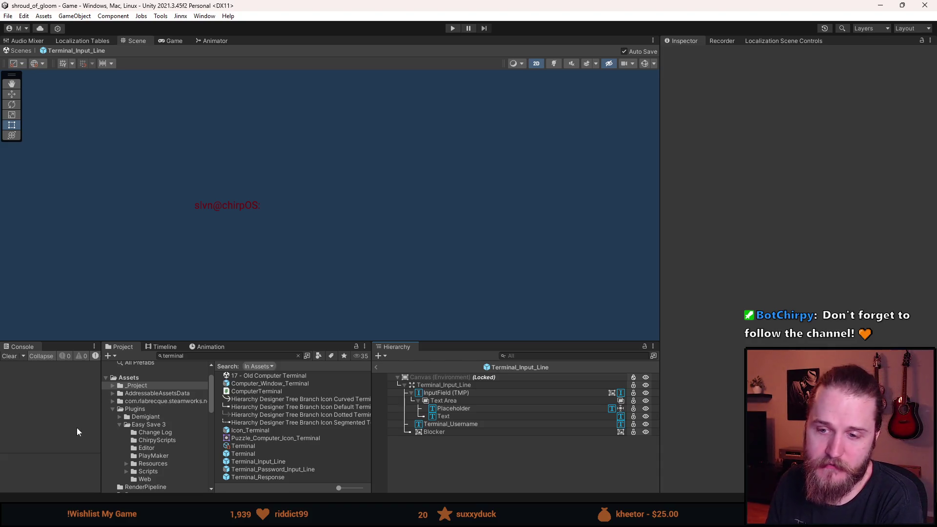
pyautogui.moveTo(262, 338); pyautogui.dragTo(255, 277)
pyautogui.scroll(3, 259, 181)
pyautogui.moveTo(389, 221)
pyautogui.mouseDown()
pyautogui.moveTo(306, 217)
pyautogui.moveTo(320, 226)
pyautogui.mouseUp()
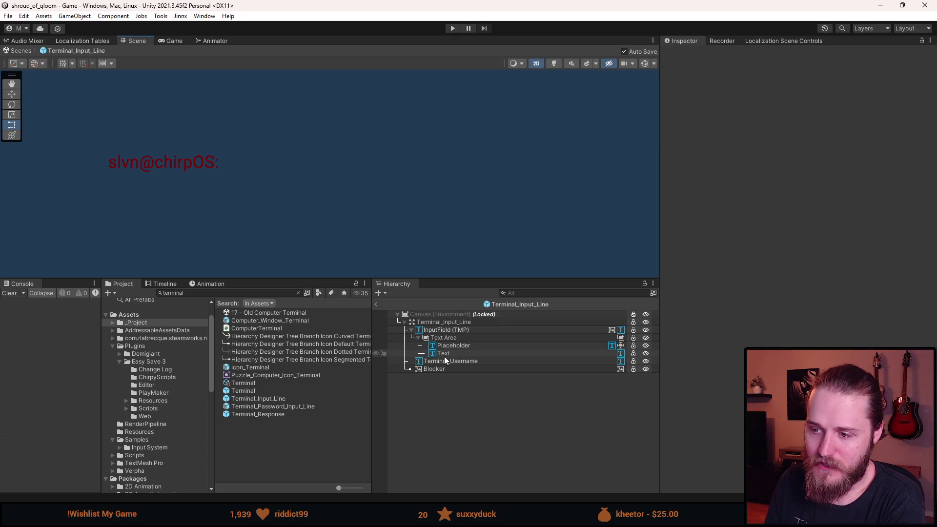
# Collapse the Text Area and InputField (TMP) children, inspect InputField (TMP), then exit the prefab
pyautogui.click(421, 343)
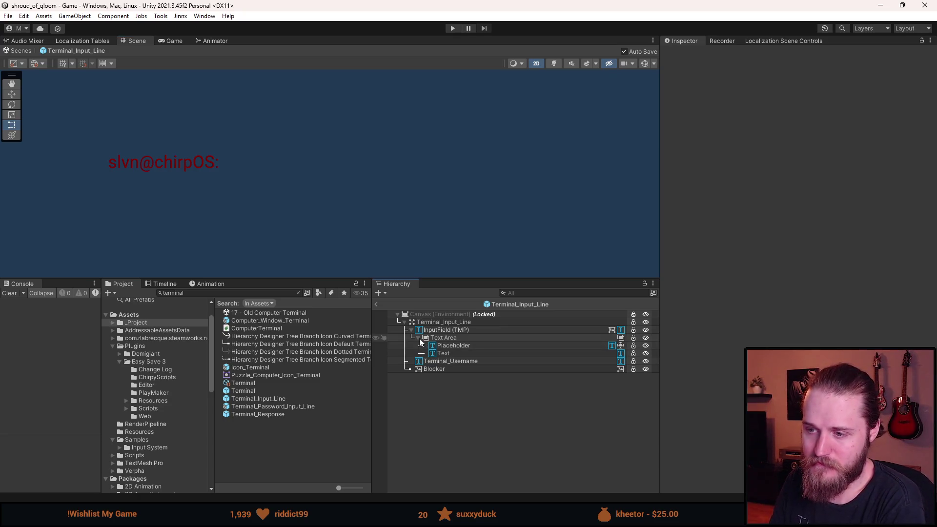
pyautogui.click(420, 340)
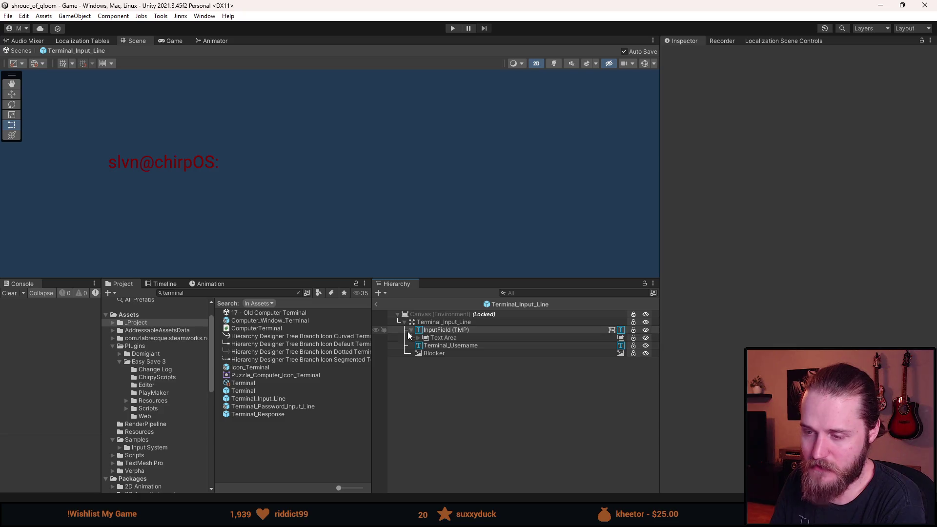
pyautogui.click(411, 330)
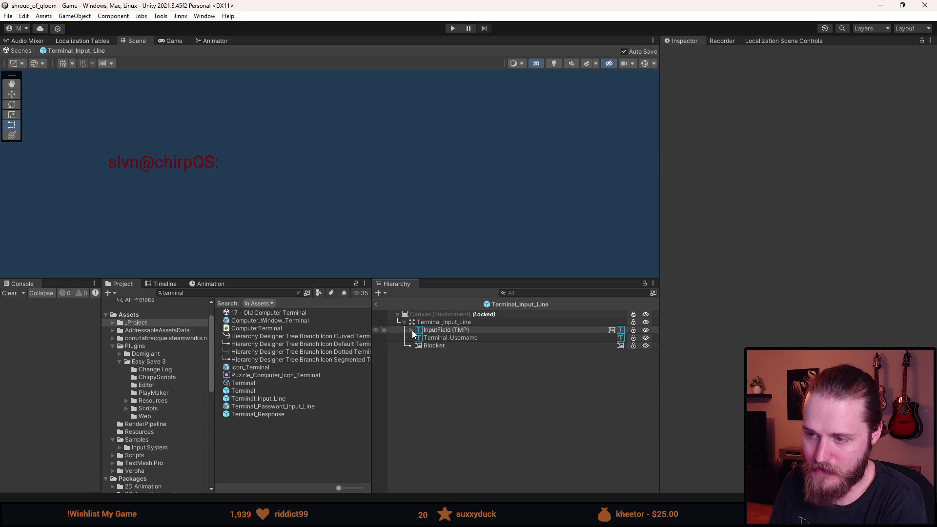
pyautogui.click(443, 332)
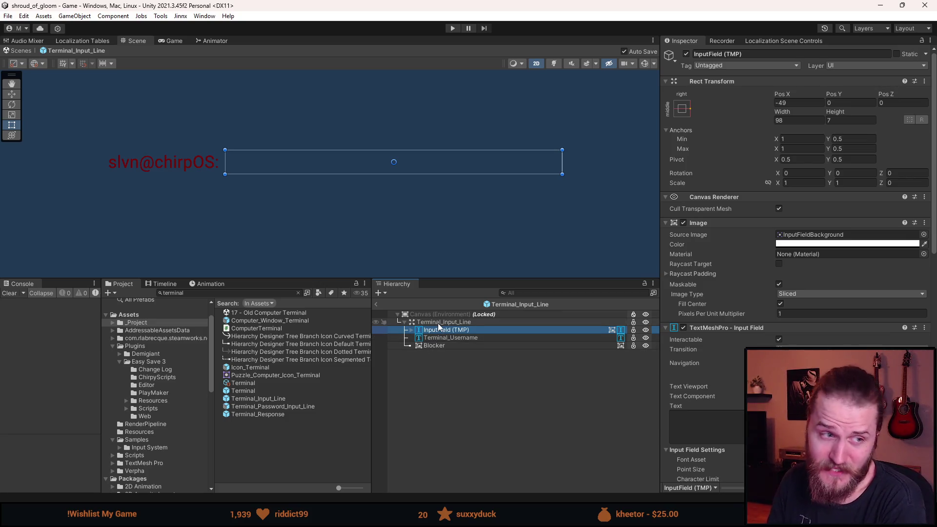
pyautogui.click(452, 380)
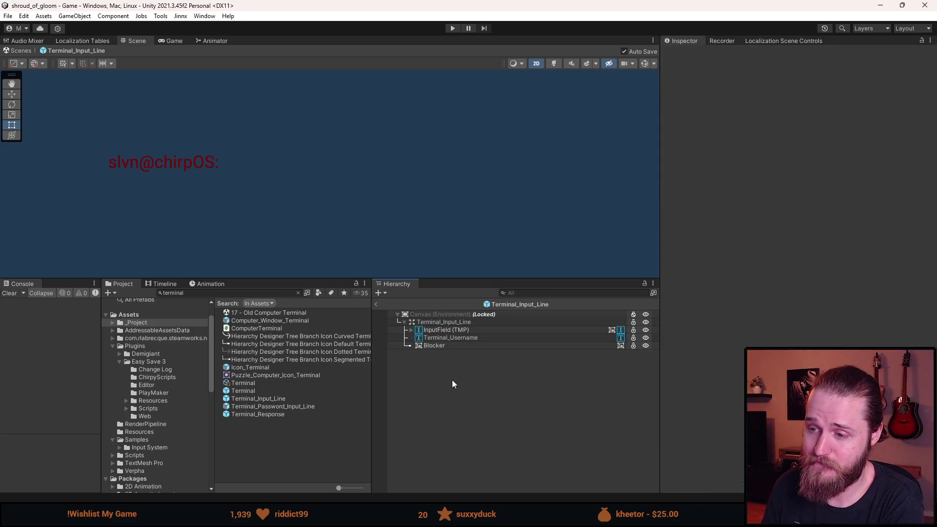
pyautogui.click(377, 305)
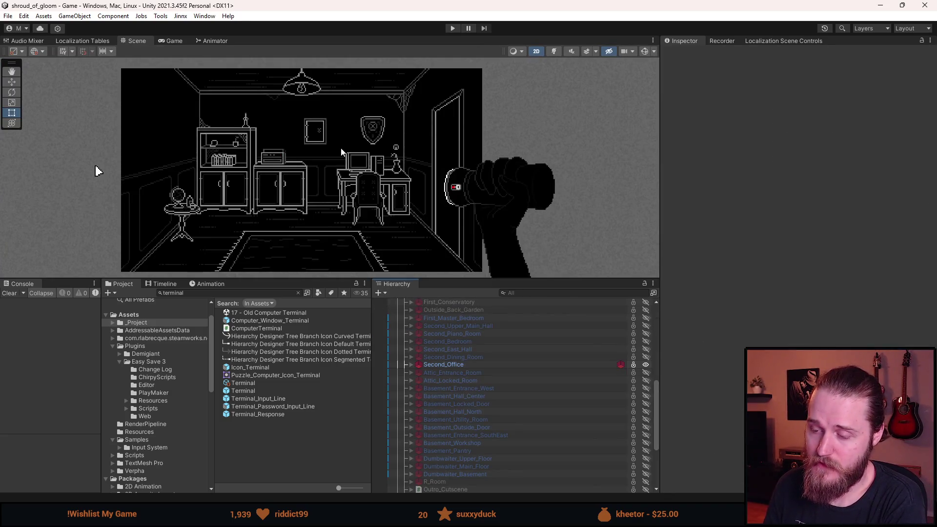
# Review InsertNewInputLine and AutoScrollToBottom in ComputerTerminal.cs and highlight all _lastBottomPos references
pyautogui.hotkey('alt', 'Tab')
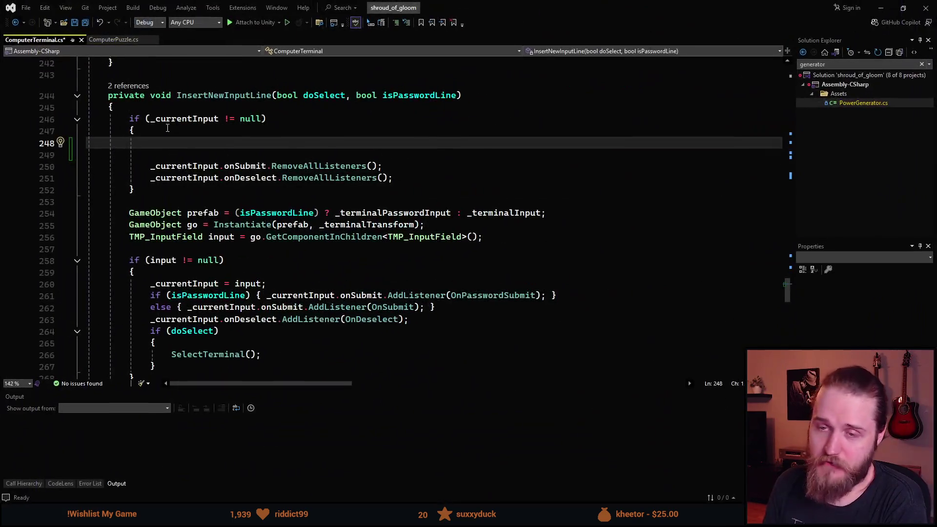
pyautogui.scroll(1, 183, 177)
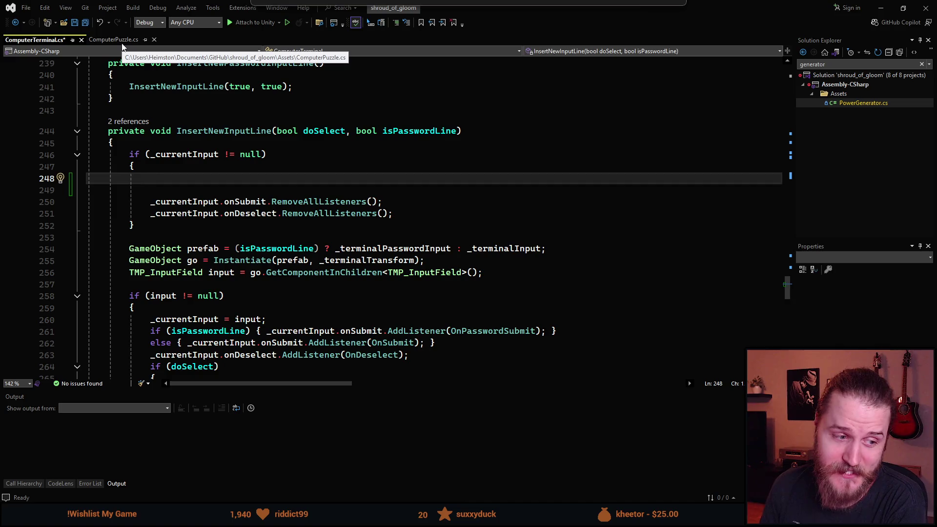
pyautogui.scroll(-2, 155, 152)
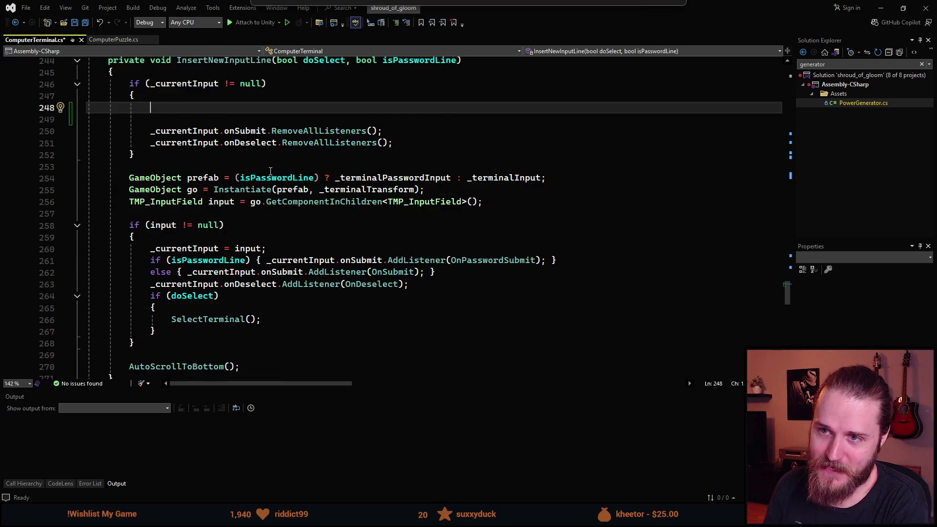
pyautogui.scroll(1, 156, 152)
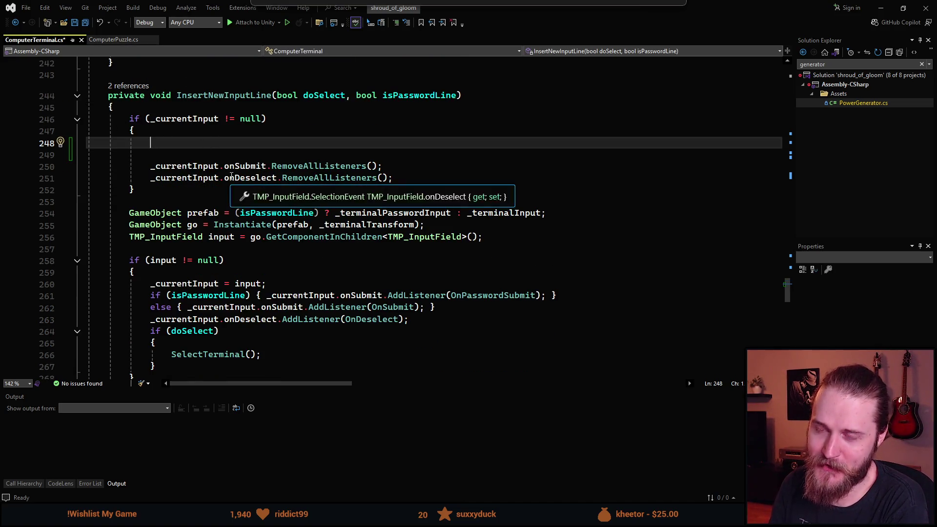
pyautogui.scroll(-6, 219, 156)
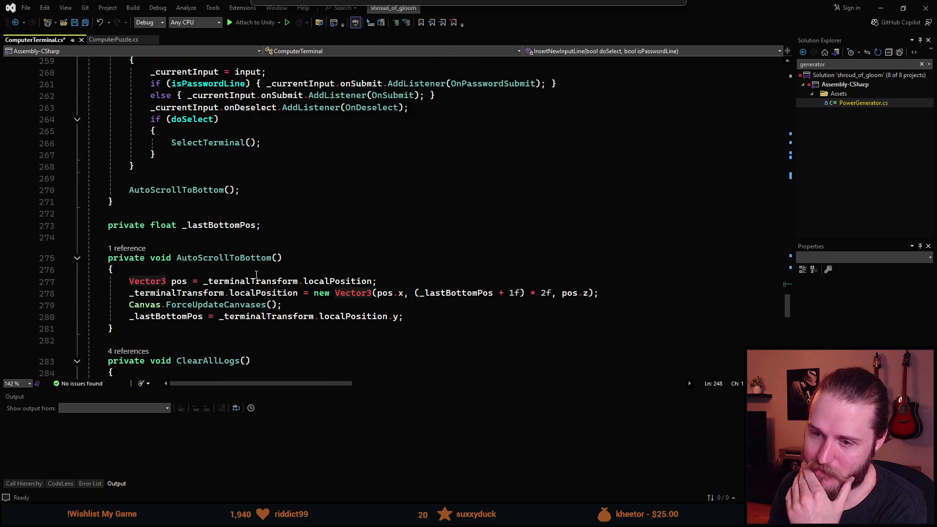
pyautogui.scroll(4, 256, 274)
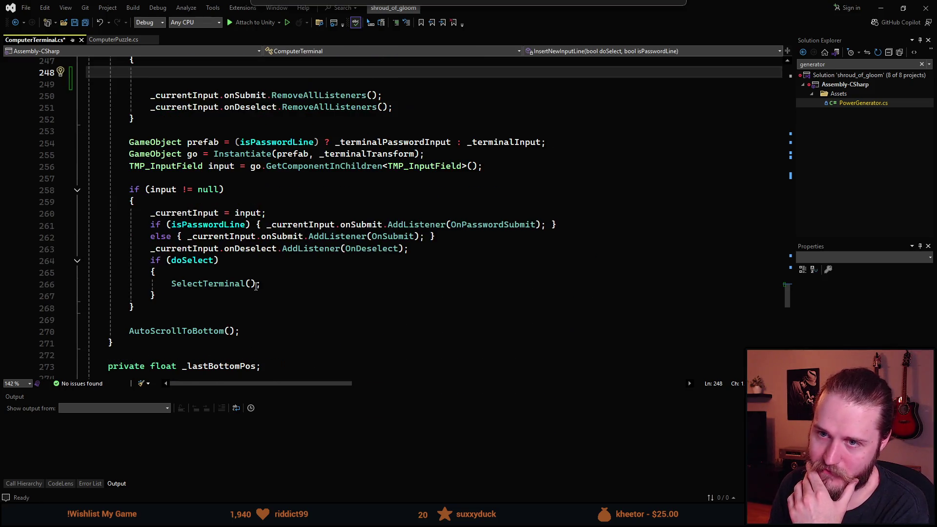
pyautogui.scroll(1, 256, 286)
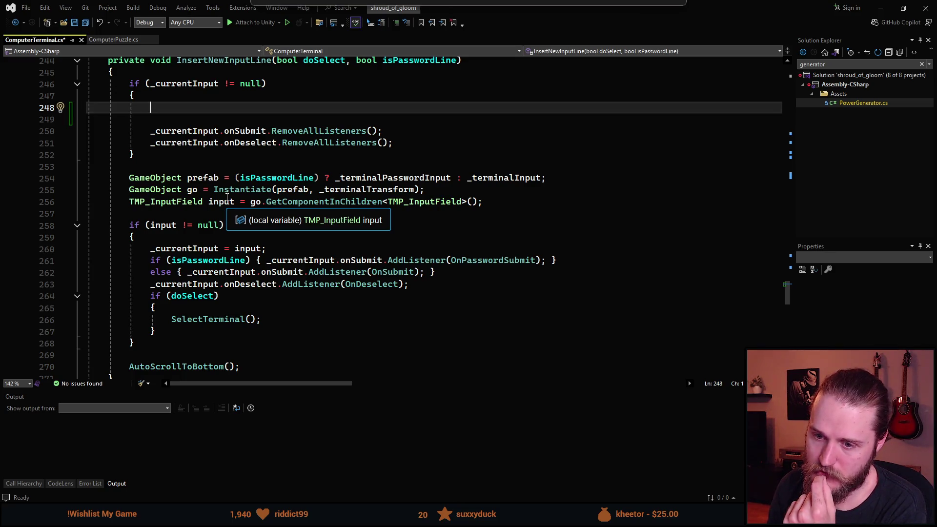
pyautogui.scroll(-3, 227, 196)
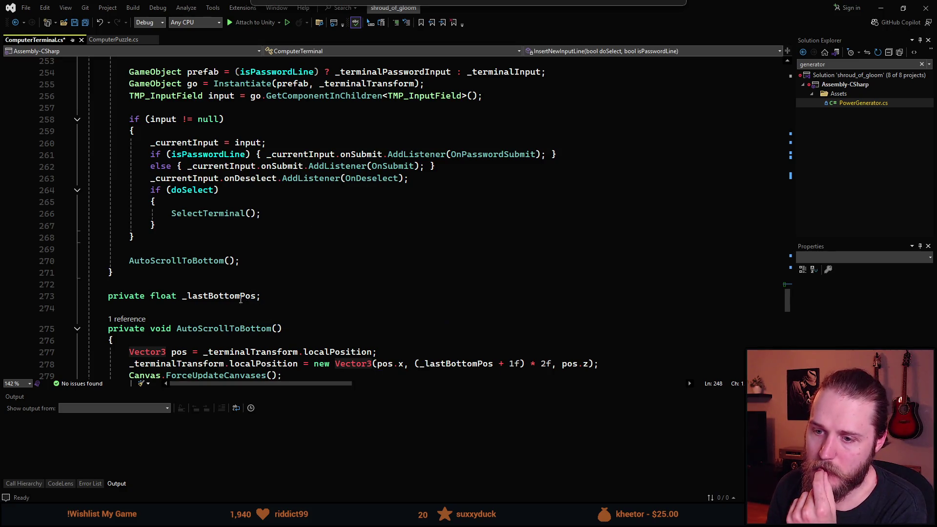
pyautogui.click(246, 295)
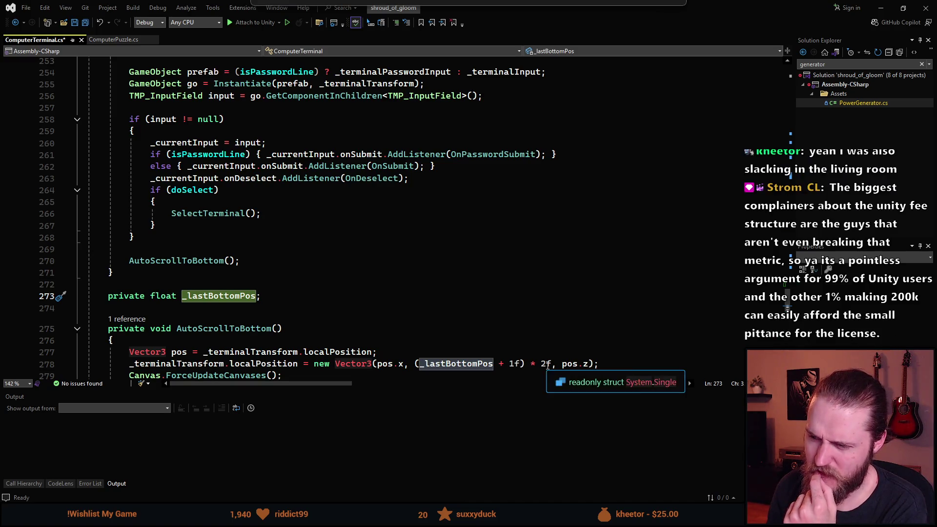
pyautogui.scroll(-1, 531, 367)
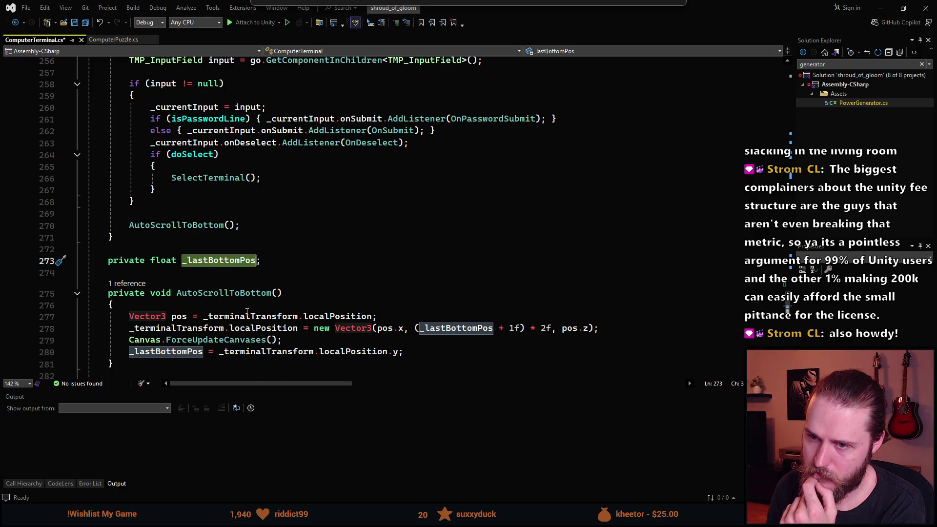
pyautogui.scroll(4, 247, 313)
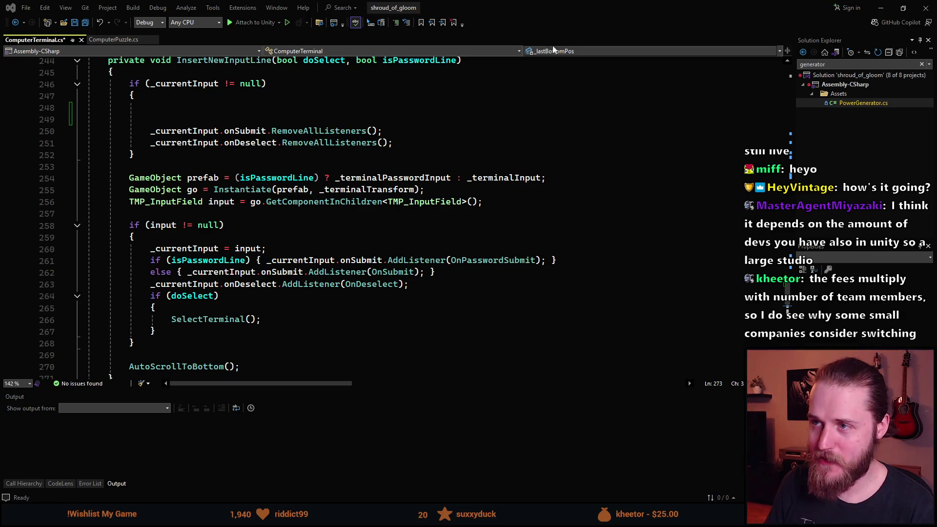
# Un-maximize Visual Studio and slide its window aside so the Unity editor shows behind
pyautogui.moveTo(560, 18)
pyautogui.mouseDown()
pyautogui.moveTo(566, 68)
pyautogui.moveTo(610, 98)
pyautogui.moveTo(765, 122)
pyautogui.moveTo(935, 98)
pyautogui.moveTo(518, 73)
pyautogui.moveTo(587, 95)
pyautogui.moveTo(599, 87)
pyautogui.moveTo(570, 46)
pyautogui.moveTo(936, 80)
pyautogui.moveTo(936, 98)
pyautogui.mouseUp()
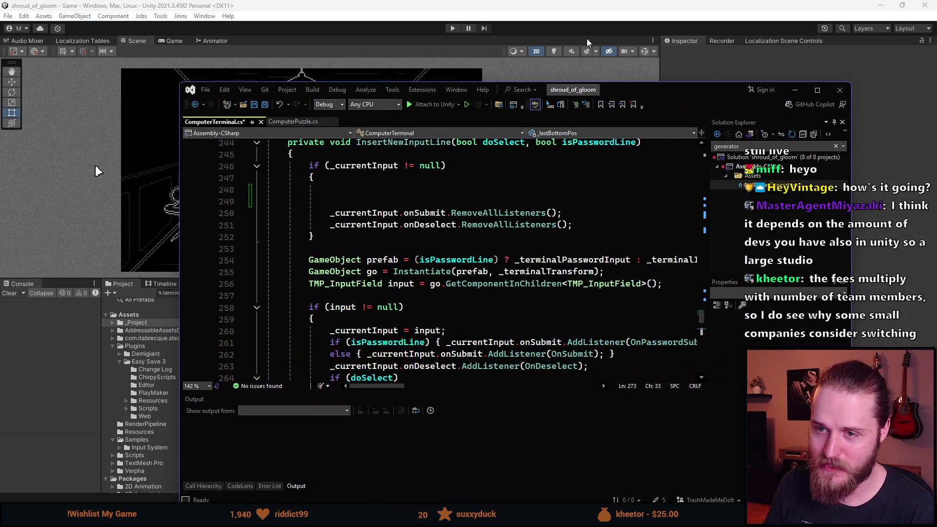
pyautogui.moveTo(585, 90)
pyautogui.mouseDown()
pyautogui.moveTo(552, 69)
pyautogui.moveTo(590, 55)
pyautogui.mouseUp()
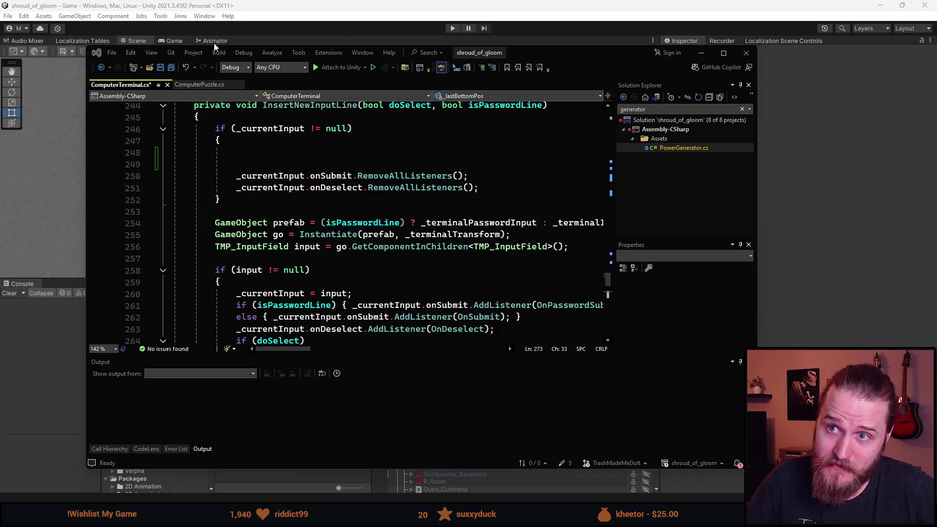
pyautogui.moveTo(564, 57)
pyautogui.mouseDown()
pyautogui.moveTo(769, 110)
pyautogui.moveTo(936, 93)
pyautogui.moveTo(936, 80)
pyautogui.moveTo(936, 88)
pyautogui.moveTo(685, 96)
pyautogui.moveTo(561, 42)
pyautogui.mouseUp()
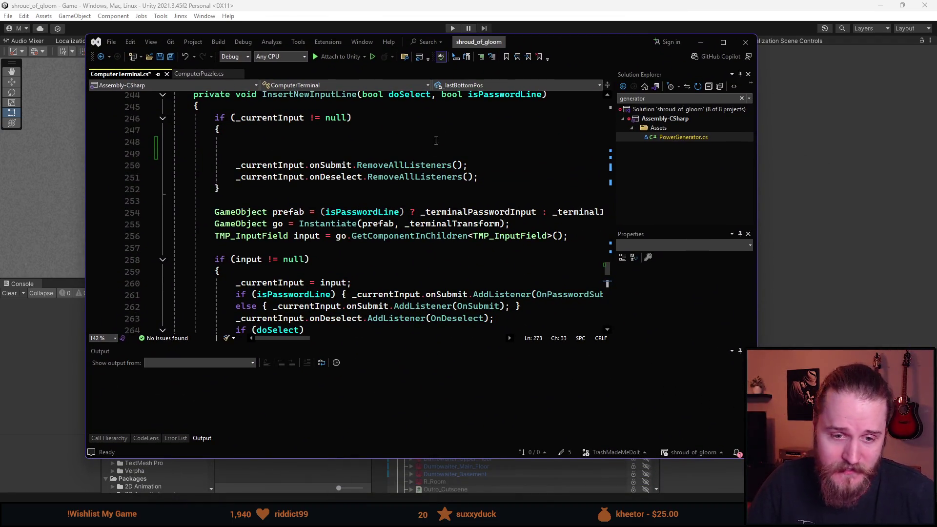
# Place the caret on empty line 248, then bring the Unity editor to the front
pyautogui.click(317, 141)
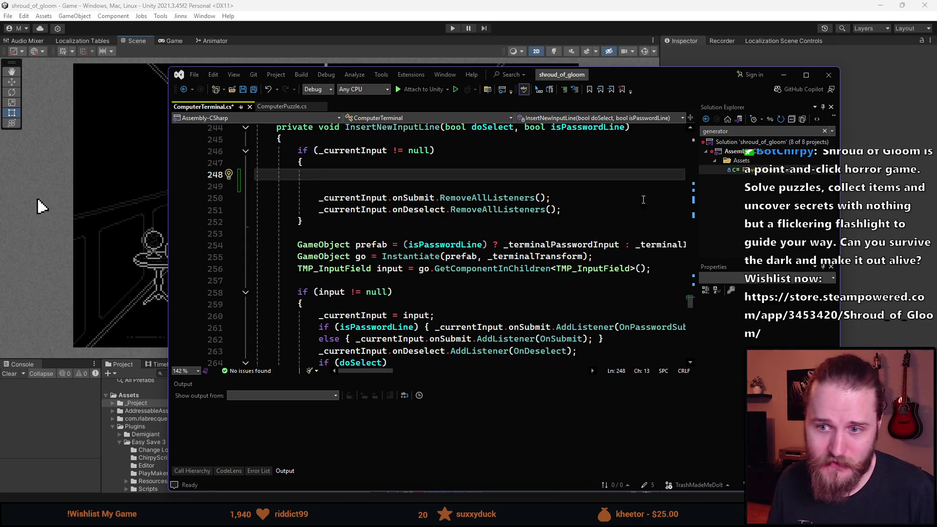
pyautogui.click(93, 205)
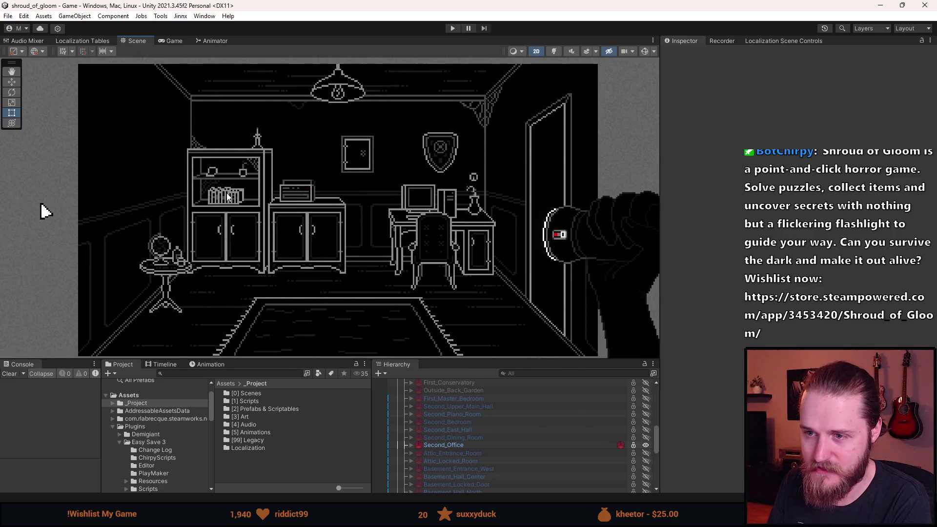
pyautogui.scroll(3, 284, 194)
pyautogui.scroll(3, 284, 194)
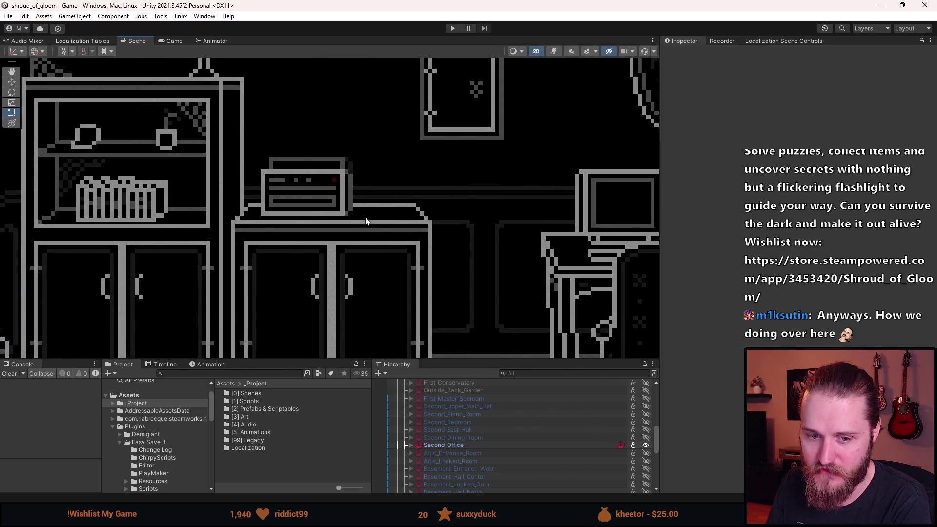
pyautogui.scroll(-5, 359, 243)
pyautogui.press('q')
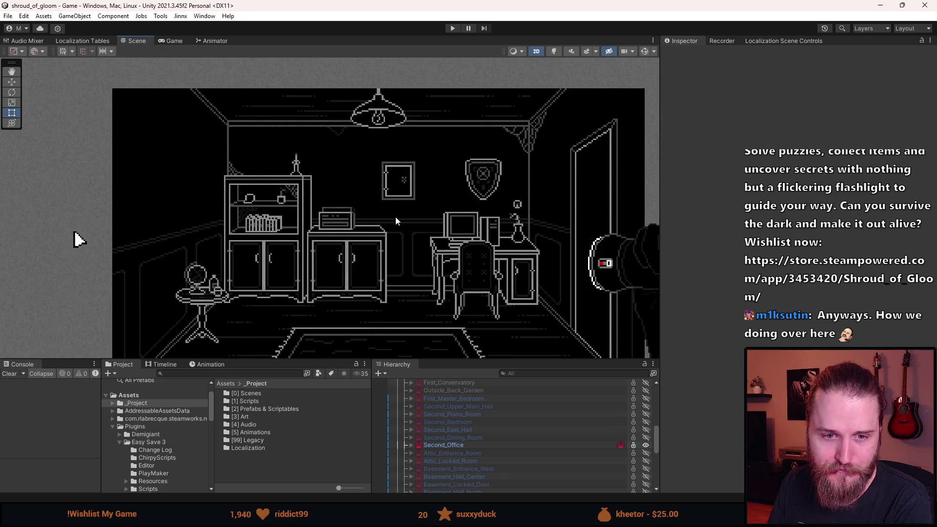
pyautogui.moveTo(361, 217)
pyautogui.mouseDown()
pyautogui.moveTo(333, 176)
pyautogui.moveTo(337, 164)
pyautogui.mouseUp()
pyautogui.press('t')
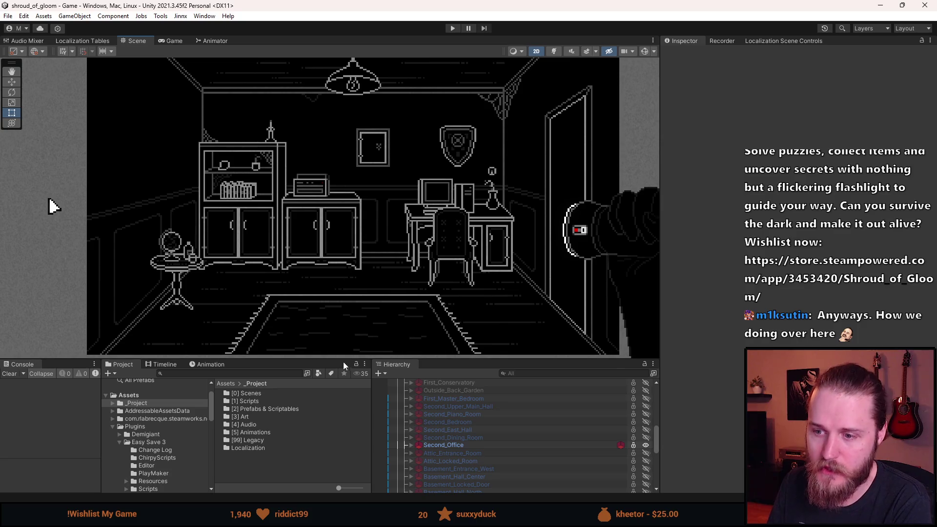
pyautogui.moveTo(348, 361); pyautogui.dragTo(348, 383)
pyautogui.scroll(-1, 361, 307)
pyautogui.moveTo(364, 295)
pyautogui.mouseDown()
pyautogui.moveTo(353, 281)
pyautogui.moveTo(349, 288)
pyautogui.mouseUp()
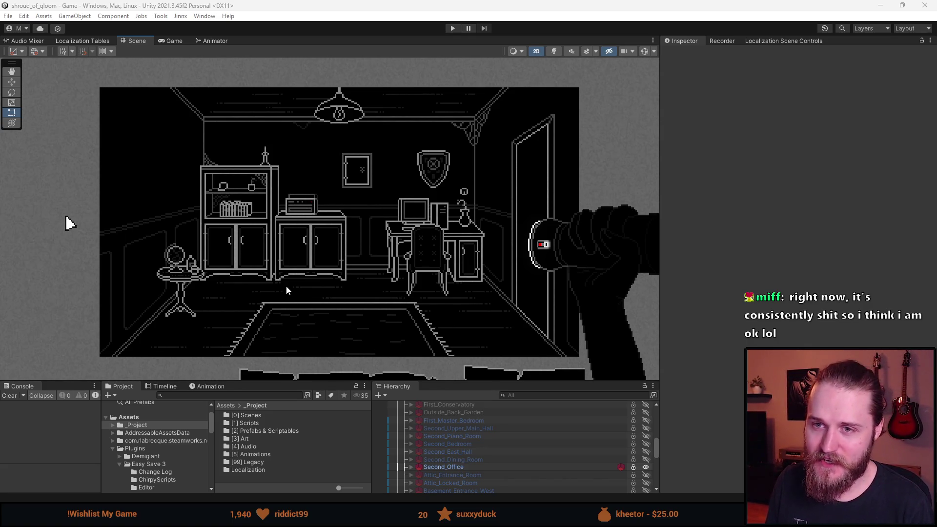
pyautogui.scroll(2, 323, 272)
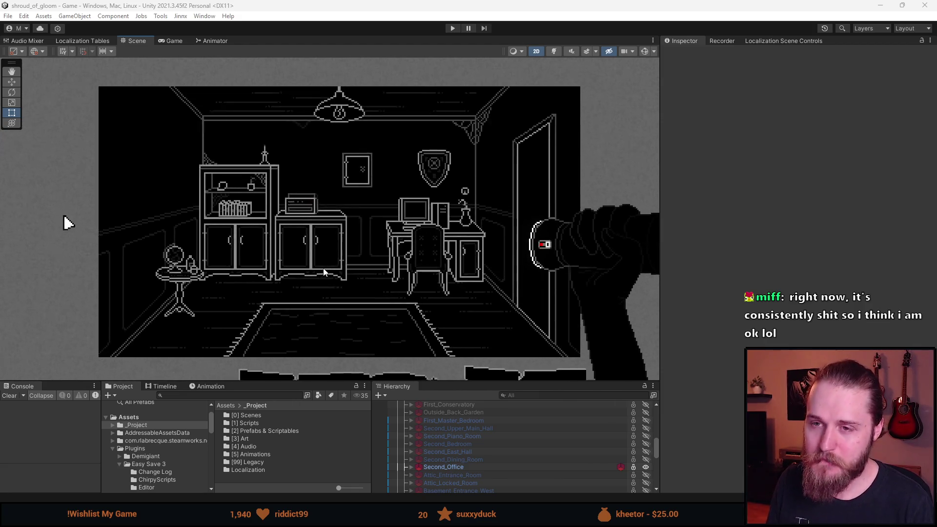
pyautogui.scroll(1, 326, 276)
pyautogui.moveTo(326, 276); pyautogui.dragTo(327, 279)
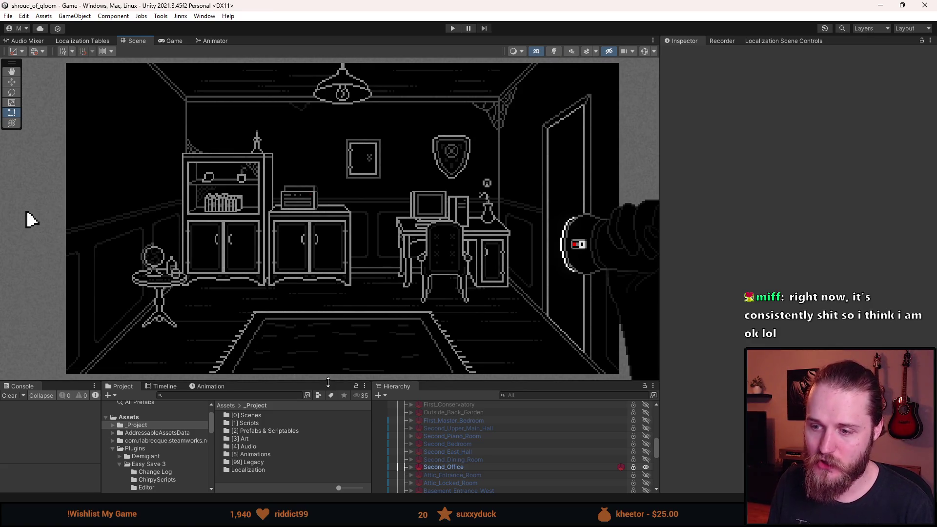
pyautogui.moveTo(328, 382)
pyautogui.mouseDown()
pyautogui.moveTo(331, 413)
pyautogui.moveTo(333, 357)
pyautogui.mouseUp()
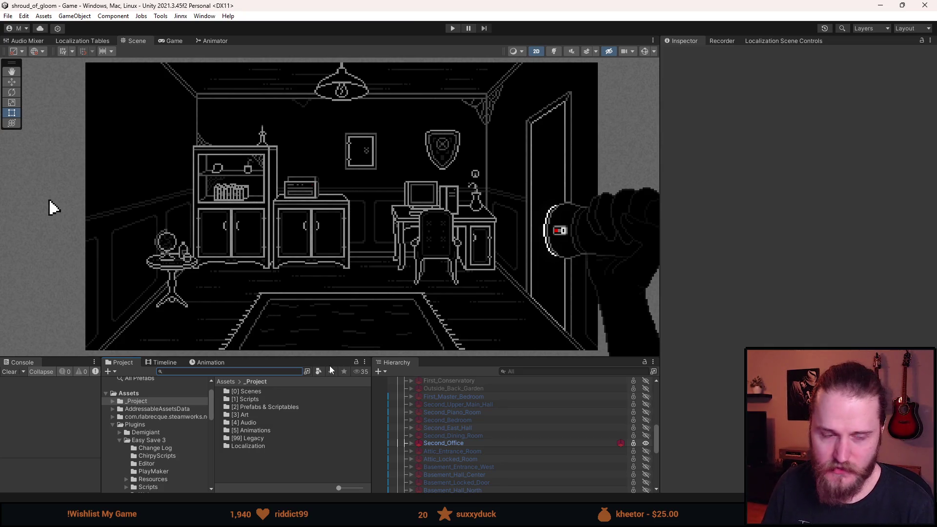
pyautogui.moveTo(336, 357); pyautogui.dragTo(338, 345)
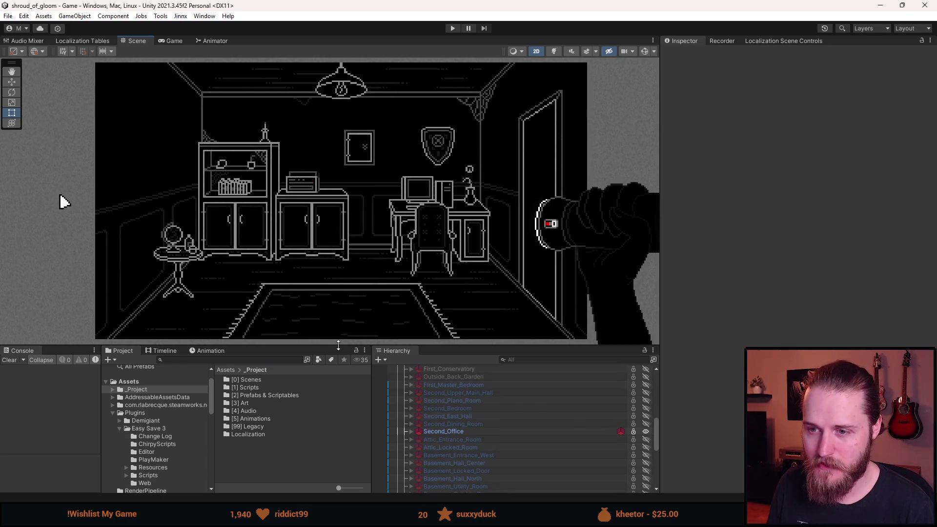
pyautogui.moveTo(339, 345); pyautogui.dragTo(340, 339)
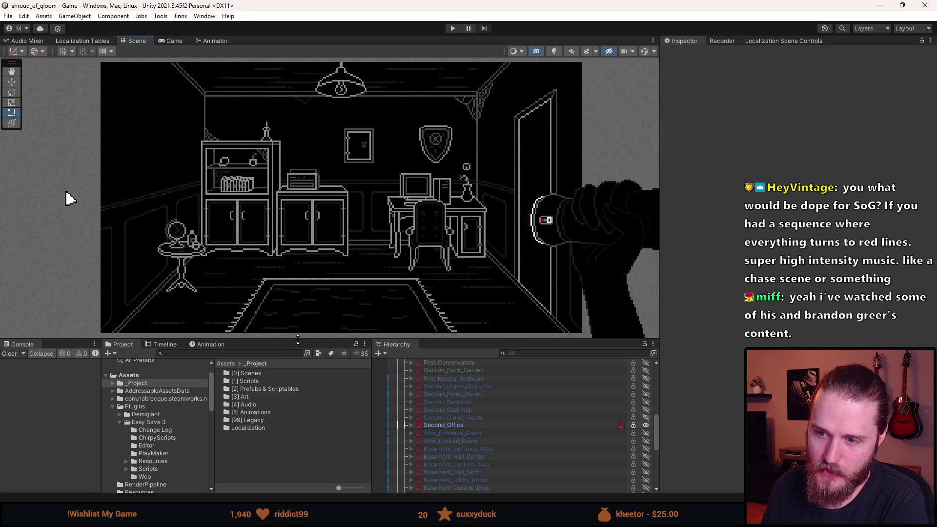
pyautogui.moveTo(298, 339); pyautogui.dragTo(297, 356)
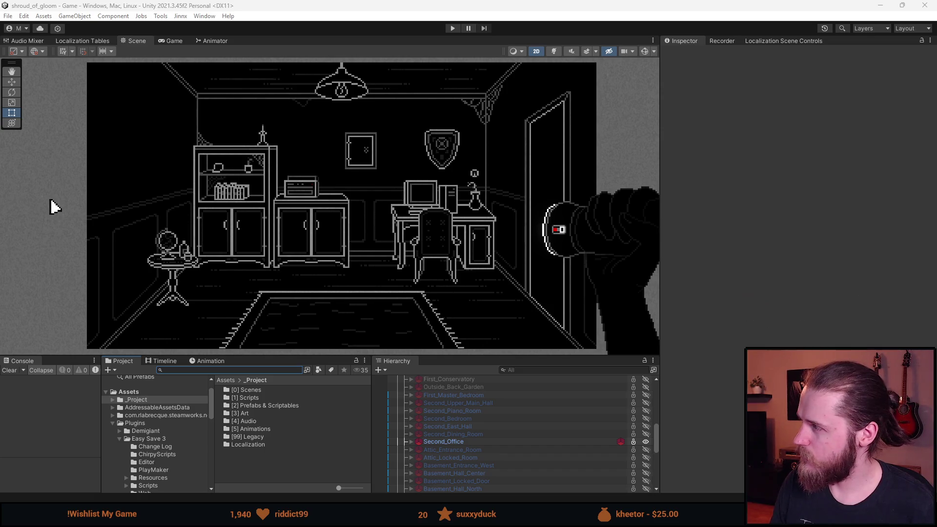
pyautogui.hotkey('alt', 'Tab')
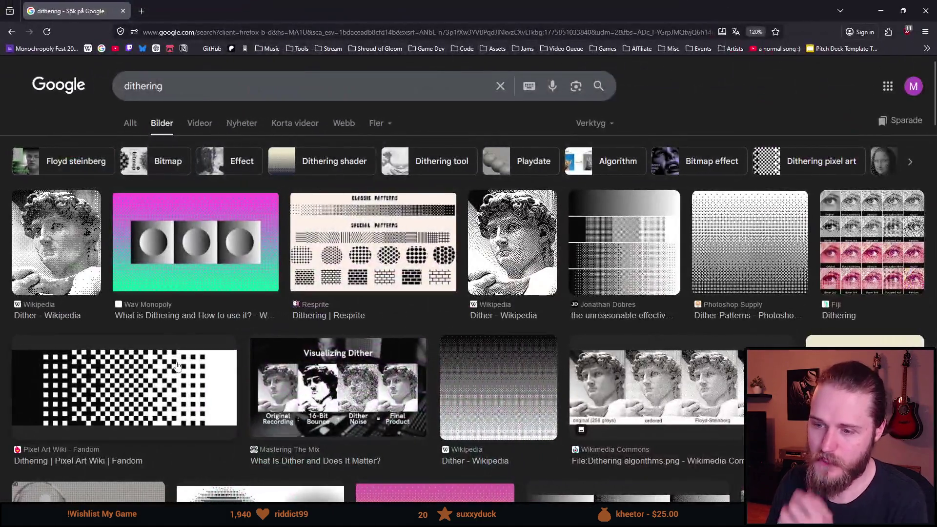
# Preview the Wikipedia gradient, Photoshop Supply patterns, Resprite chart and dithered statue images
pyautogui.scroll(-2, 501, 360)
pyautogui.click(501, 360)
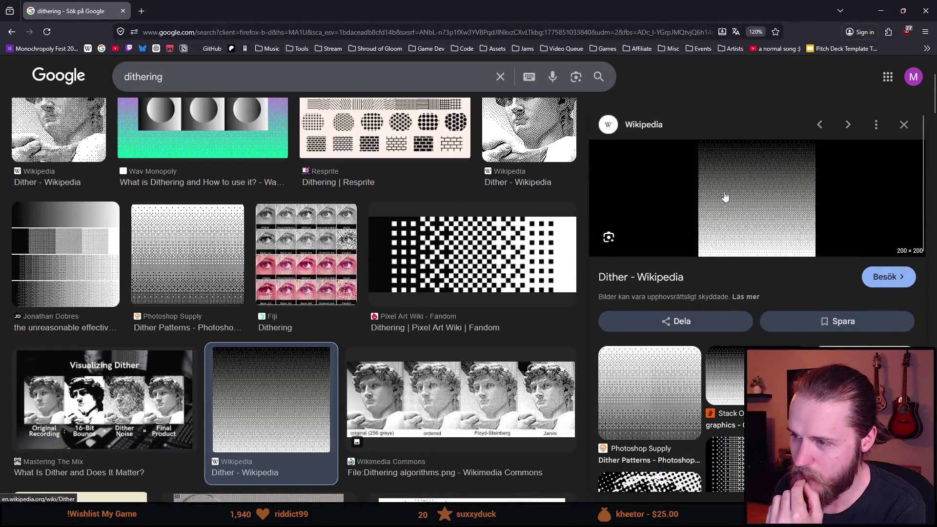
pyautogui.scroll(3, 155, 349)
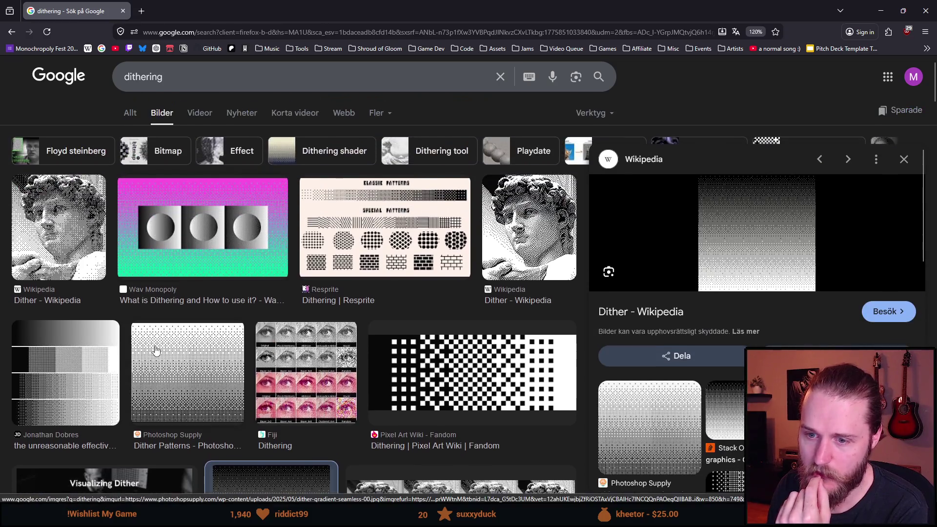
pyautogui.click(156, 350)
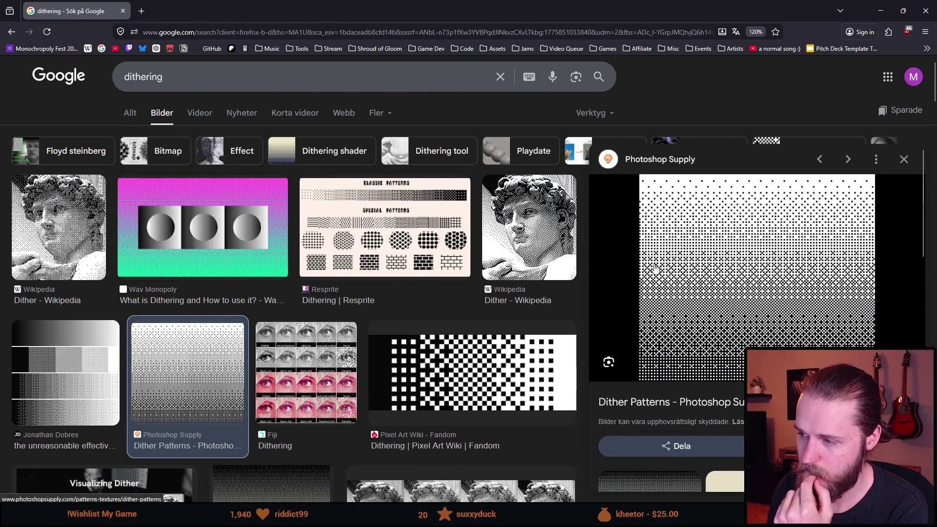
pyautogui.click(348, 248)
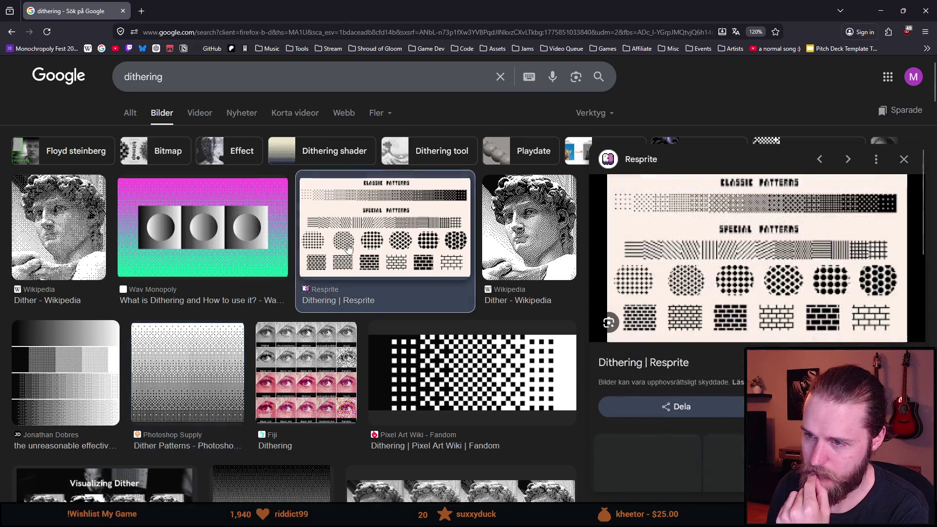
pyautogui.click(58, 229)
pyautogui.click(517, 234)
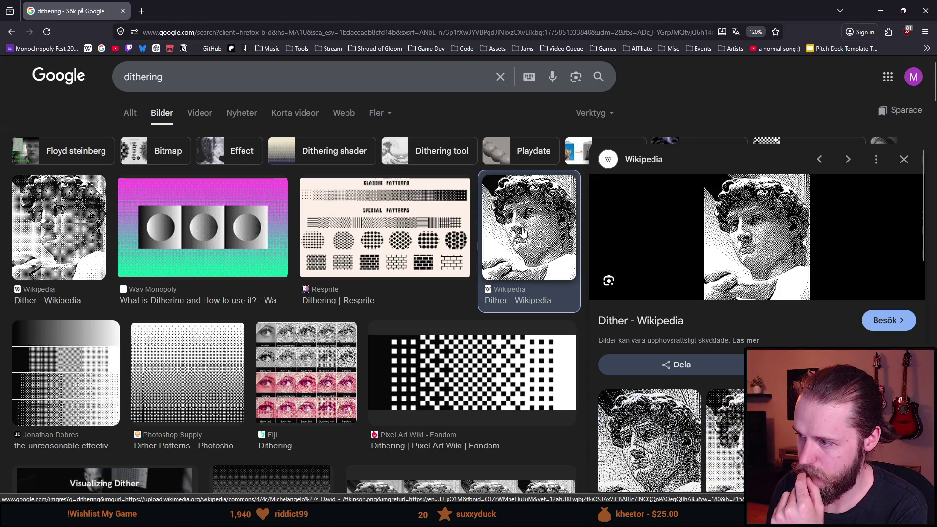
# Preview the dithering algorithms comparison, Playdate spheres animation and Adobe Stock dithered gradient
pyautogui.scroll(-3, 402, 241)
pyautogui.scroll(-1, 402, 241)
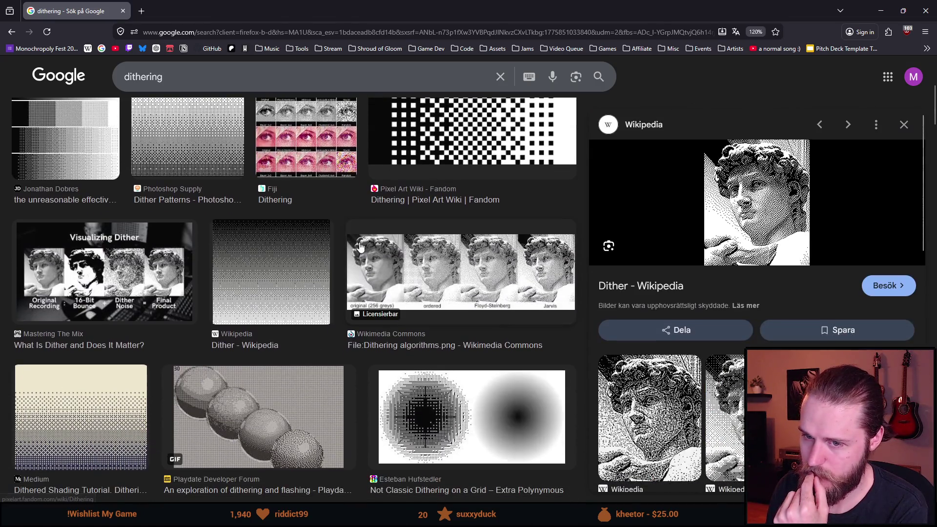
pyautogui.click(405, 261)
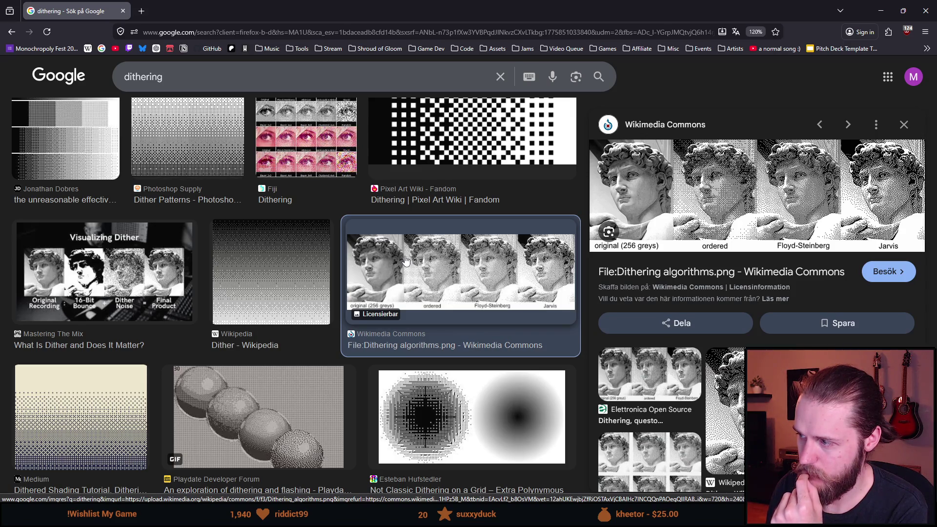
pyautogui.scroll(-3, 285, 227)
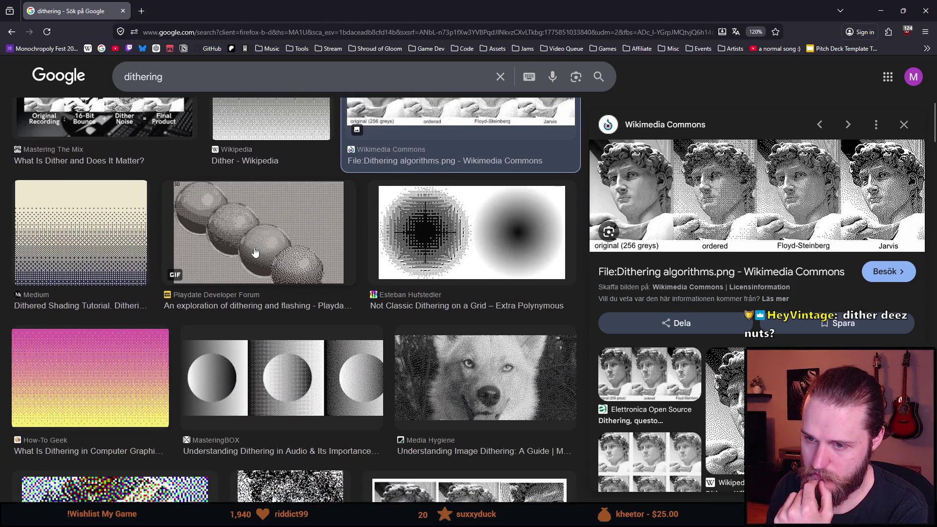
pyautogui.click(255, 252)
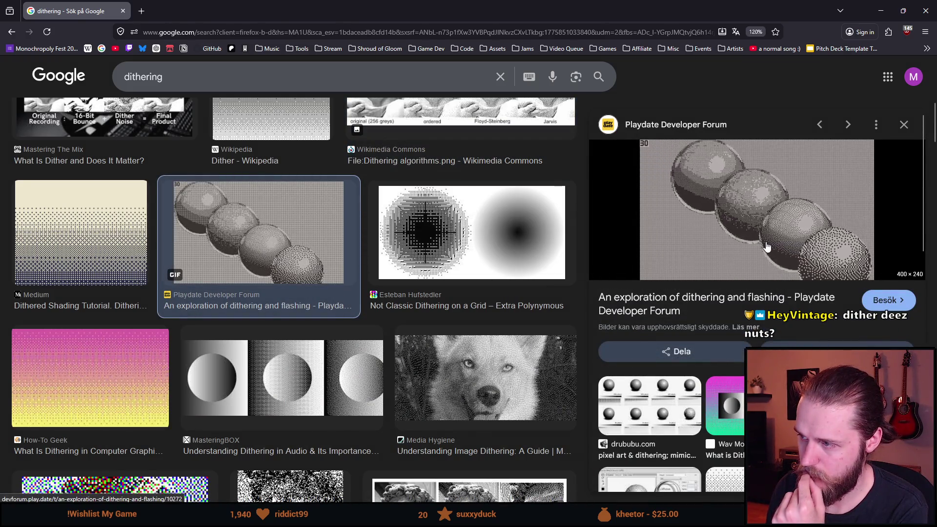
pyautogui.scroll(-5, 321, 274)
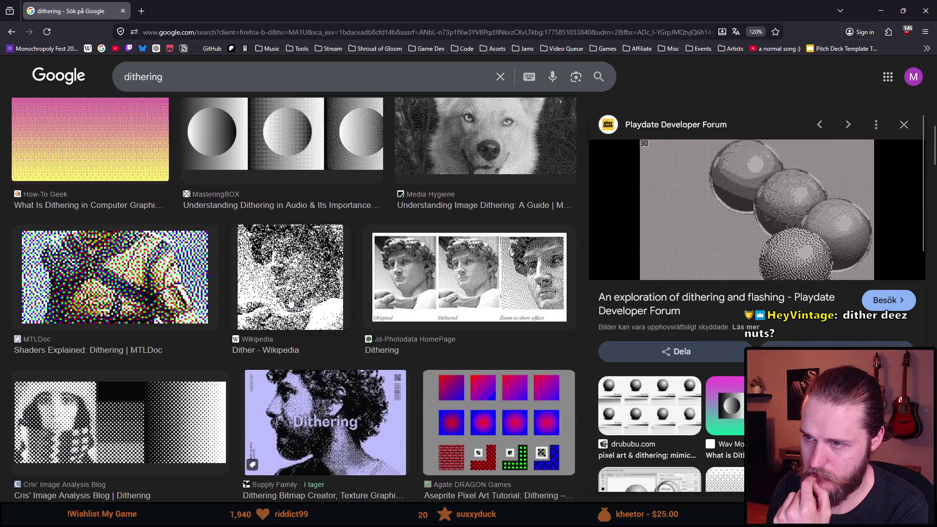
pyautogui.scroll(-3, 289, 301)
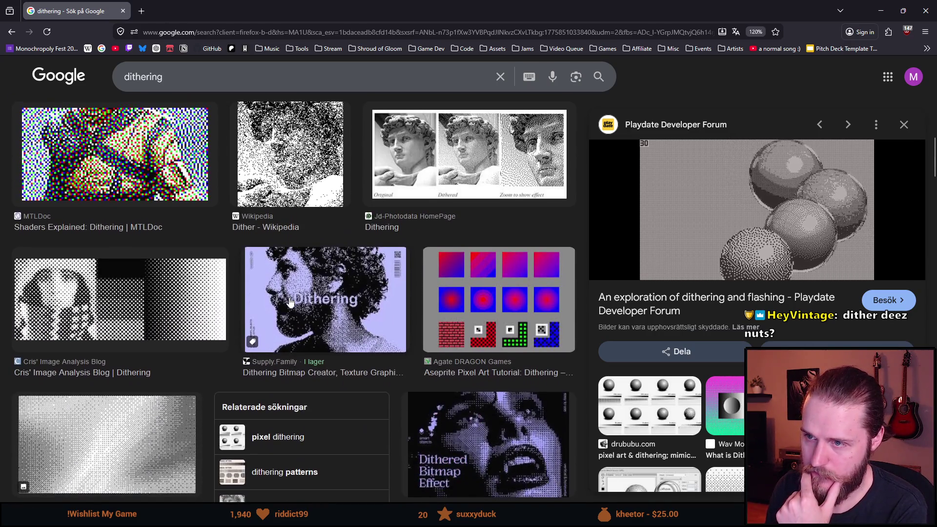
pyautogui.scroll(-2, 289, 299)
pyautogui.scroll(-3, 289, 299)
pyautogui.click(138, 162)
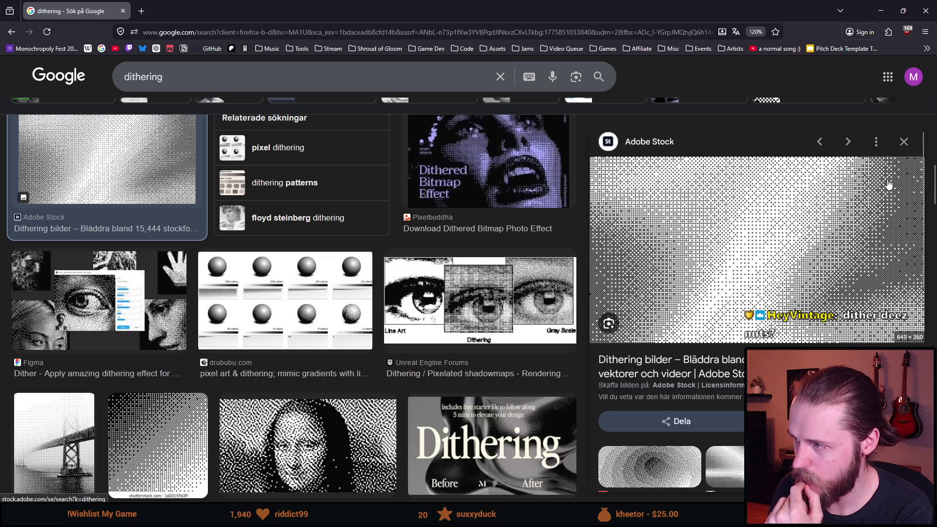
# Preview the Shutterstock classic pixel-art dithering background, then switch back to Unity
pyautogui.scroll(-3, 335, 247)
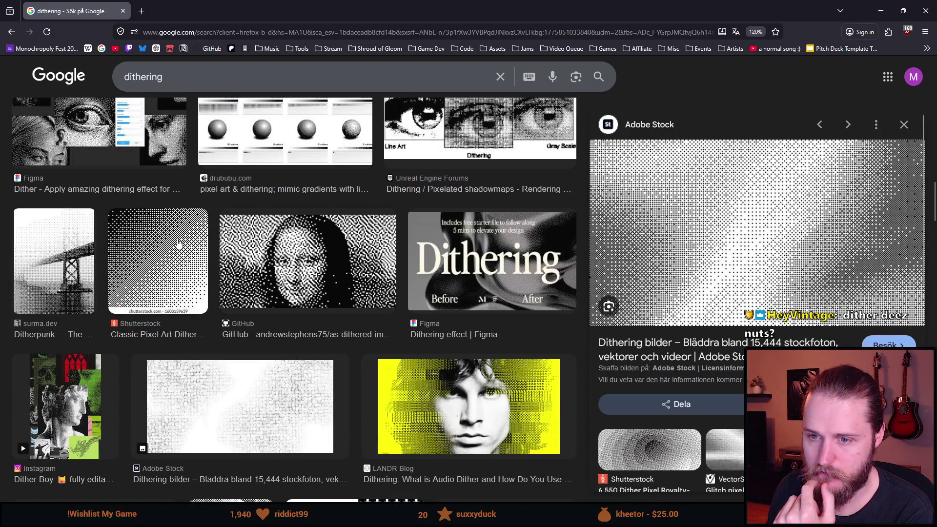
pyautogui.click(179, 244)
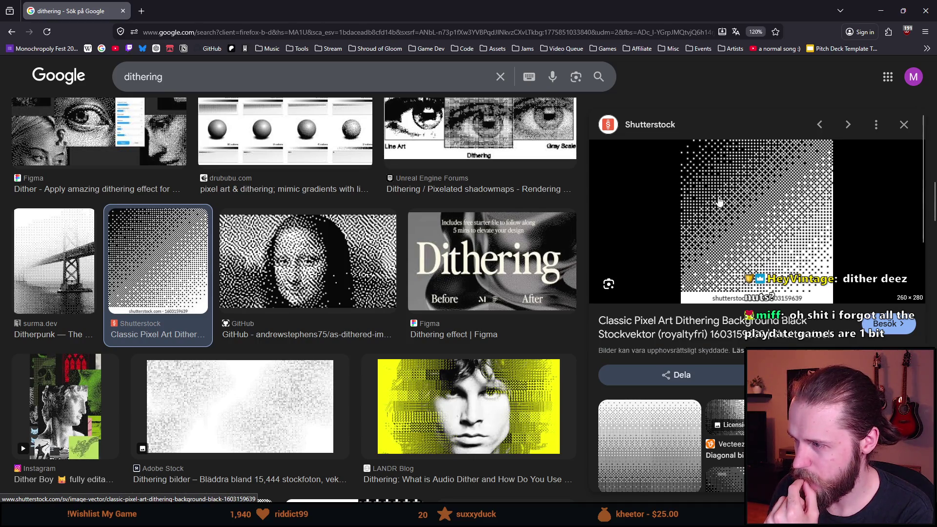
pyautogui.scroll(-7, 295, 278)
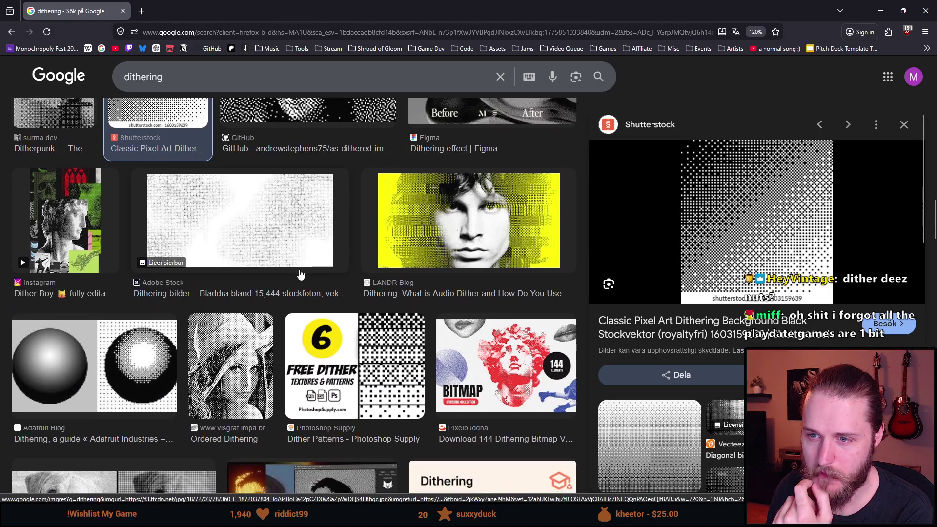
pyautogui.scroll(-3, 225, 244)
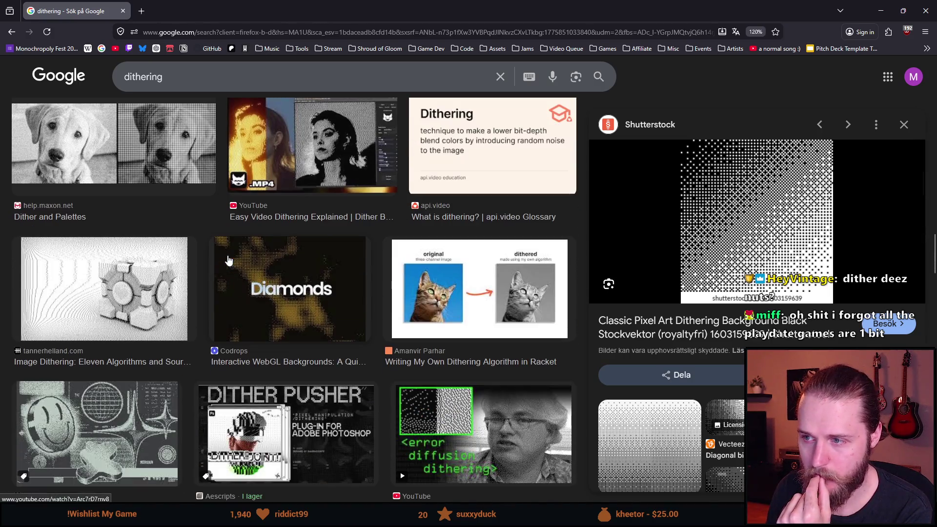
pyautogui.hotkey('alt', 'Tab')
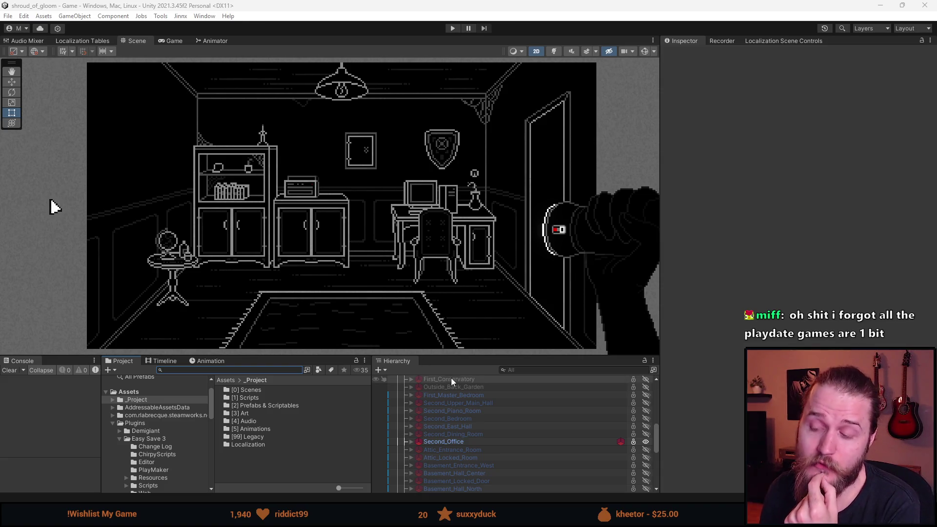
# Scroll the Hierarchy, then switch to the browser showing the pixel artist's YouTube channel
pyautogui.scroll(2, 487, 430)
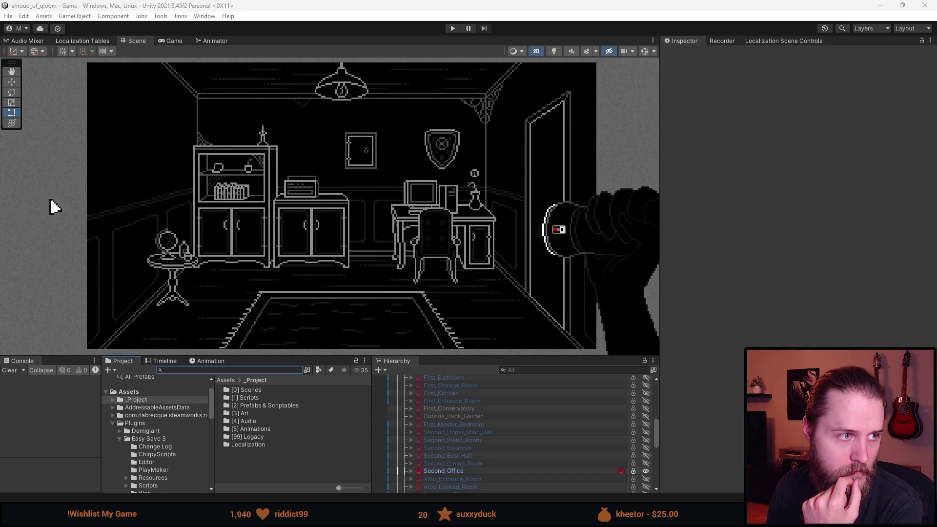
pyautogui.hotkey('alt', 'Tab')
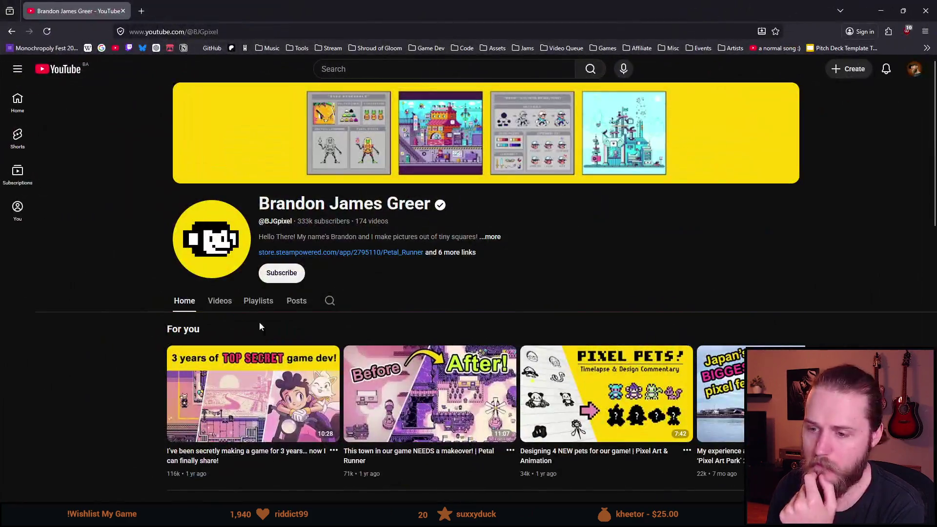
# Browse the channel's Videos tab and return to the top of the page
pyautogui.click(213, 302)
pyautogui.scroll(-2, 109, 383)
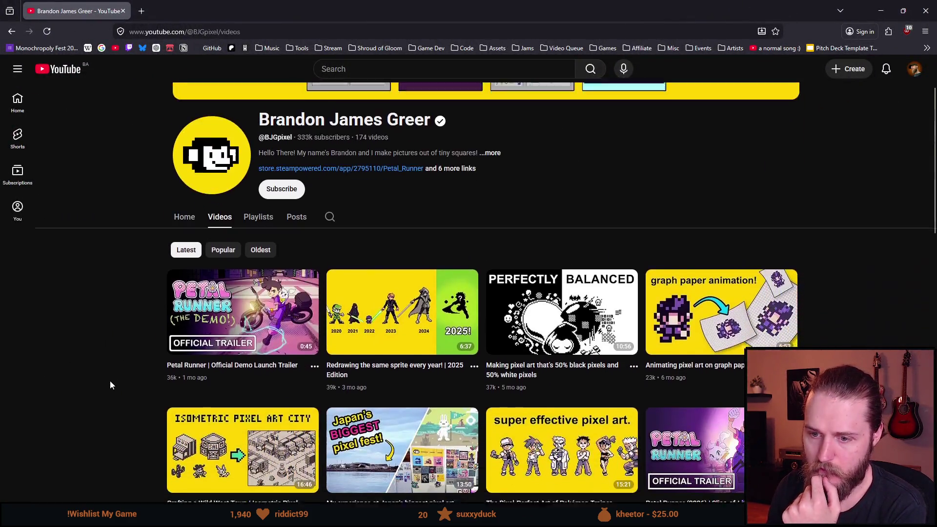
pyautogui.scroll(-1, 110, 385)
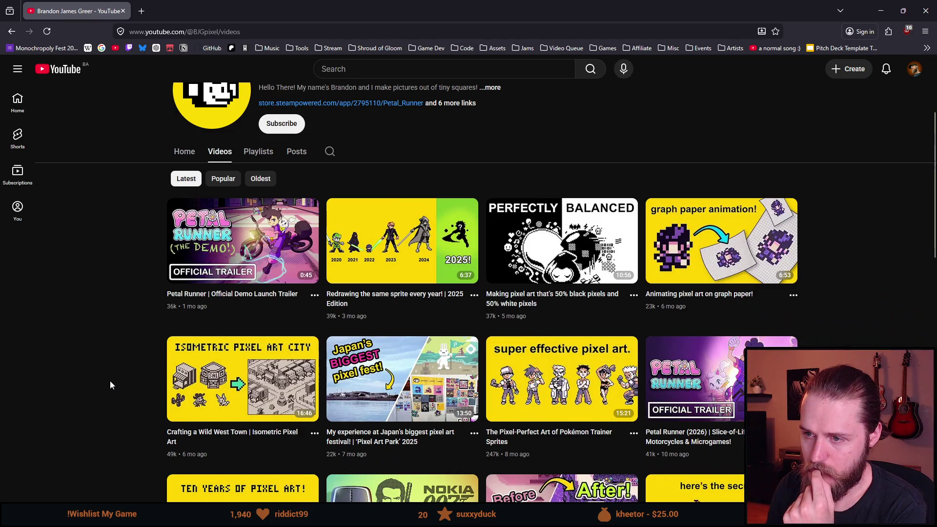
pyautogui.scroll(-4, 109, 385)
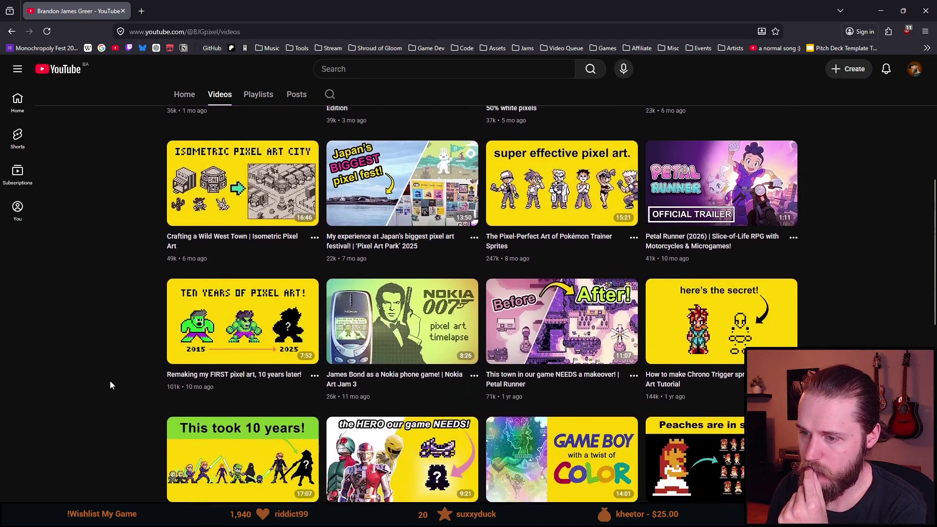
pyautogui.scroll(-1, 110, 382)
pyautogui.scroll(-5, 111, 383)
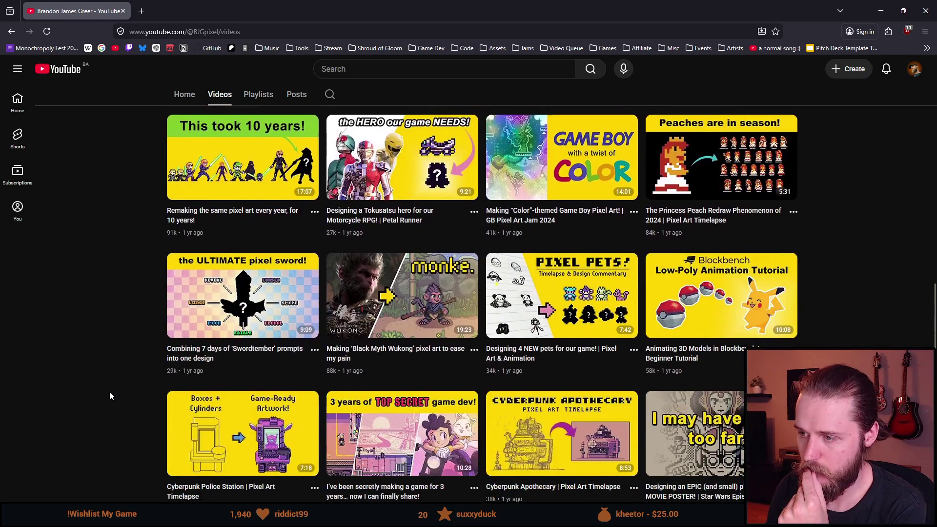
pyautogui.scroll(-4, 109, 393)
pyautogui.scroll(-3, 110, 393)
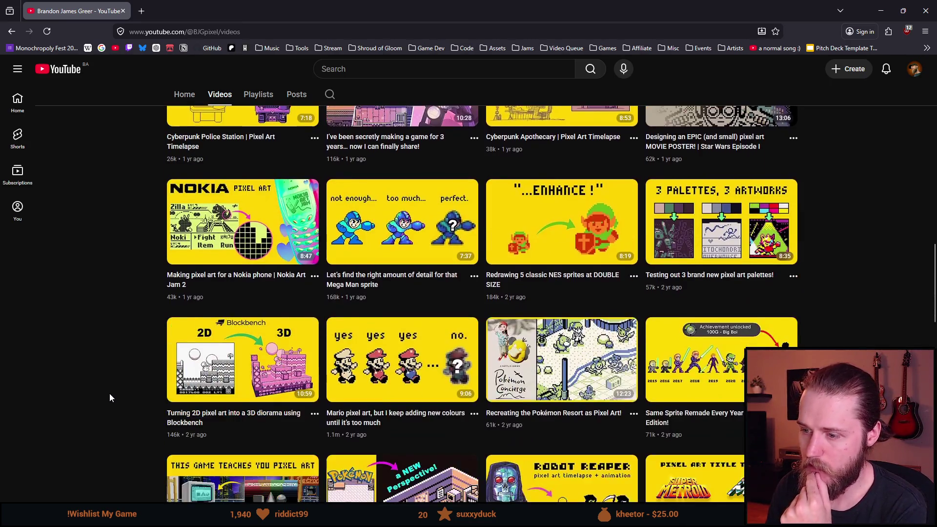
pyautogui.press('Home')
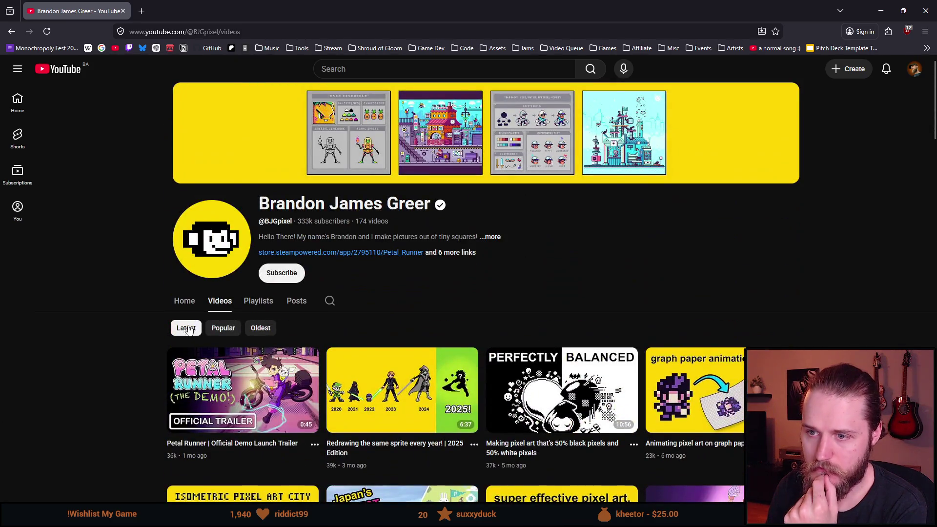
# Sort the channel's videos by Popular, then switch back to the Unity editor
pyautogui.click(223, 328)
pyautogui.scroll(-2, 135, 364)
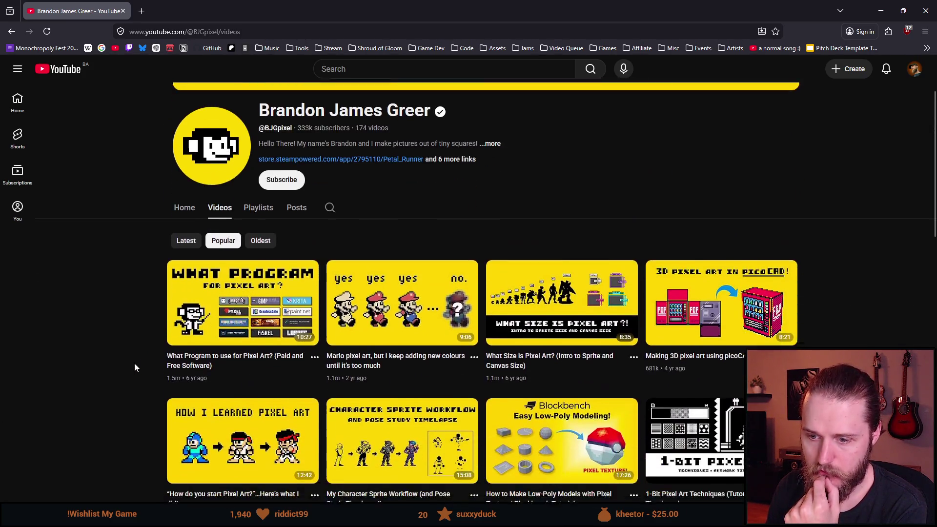
pyautogui.scroll(-1, 135, 367)
pyautogui.scroll(4, 132, 364)
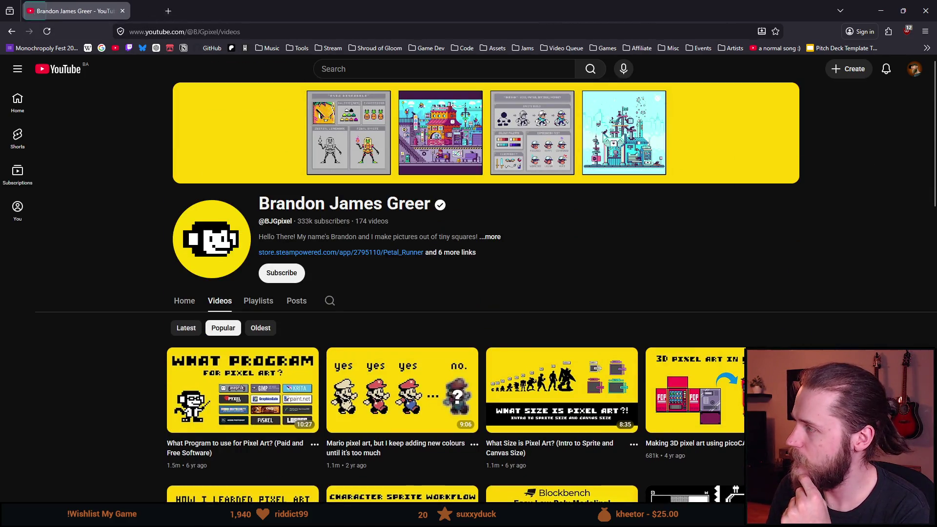
pyautogui.hotkey('alt', 'Tab')
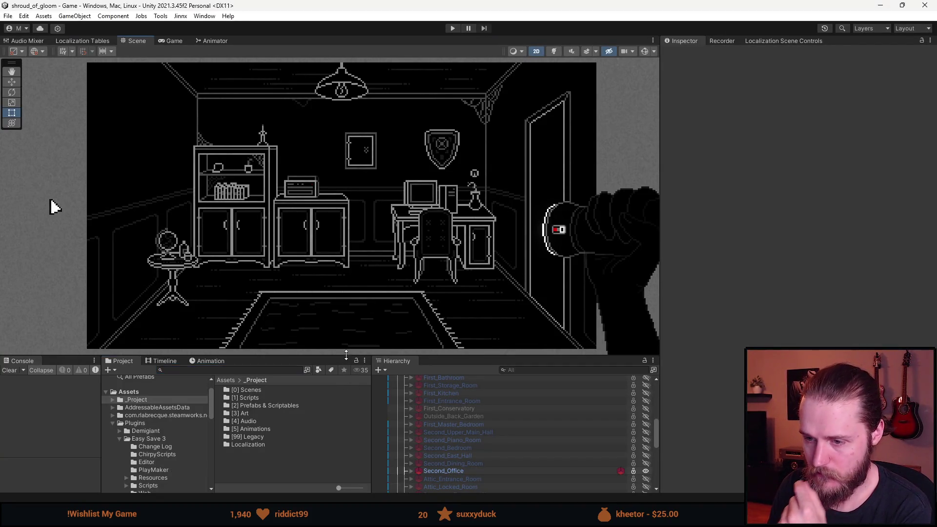
# Raise the splitter under the Scene view for taller bottom panels, then return to ComputerTerminal.cs in Visual Studio
pyautogui.moveTo(347, 356); pyautogui.dragTo(346, 337)
pyautogui.scroll(-2, 502, 450)
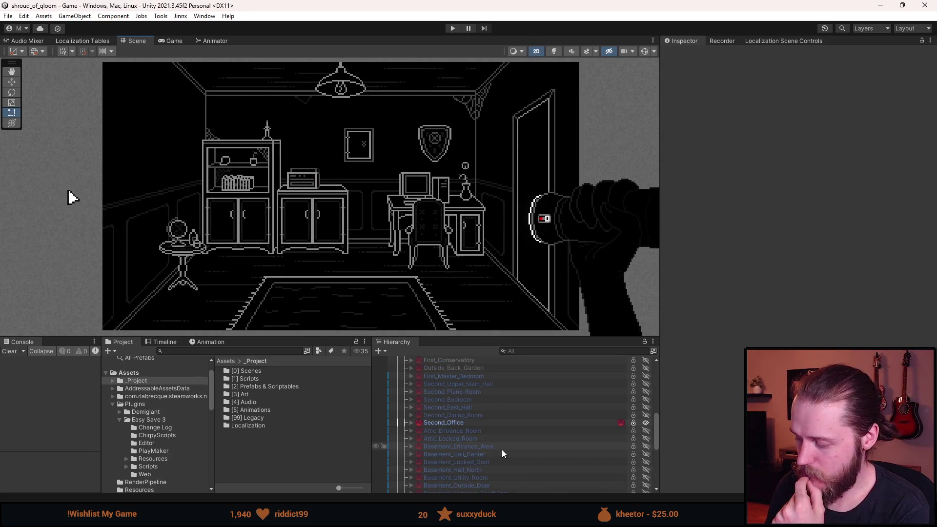
pyautogui.hotkey('alt', 'Tab')
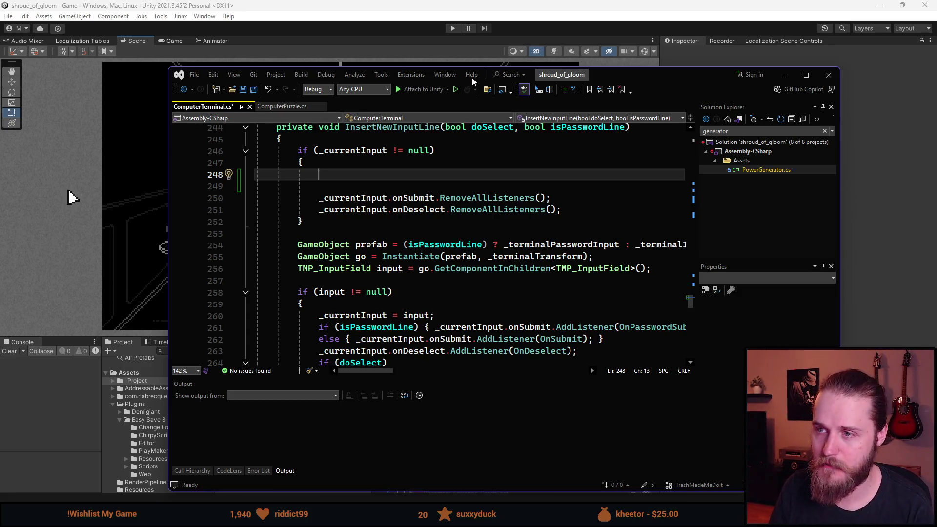
# In Unity's Hierarchy, expand Second_Office to show its child objects
pyautogui.hotkey('alt', 'Tab')
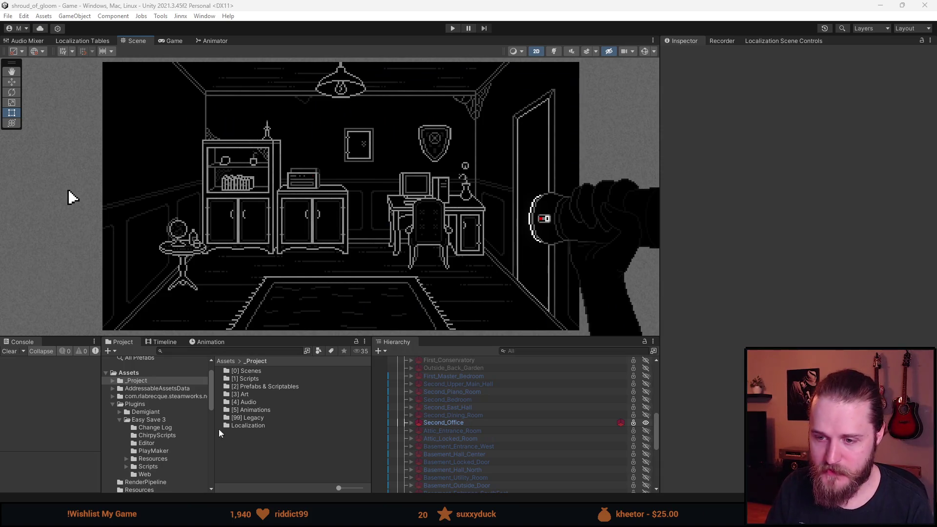
pyautogui.click(412, 422)
pyautogui.scroll(-3, 439, 428)
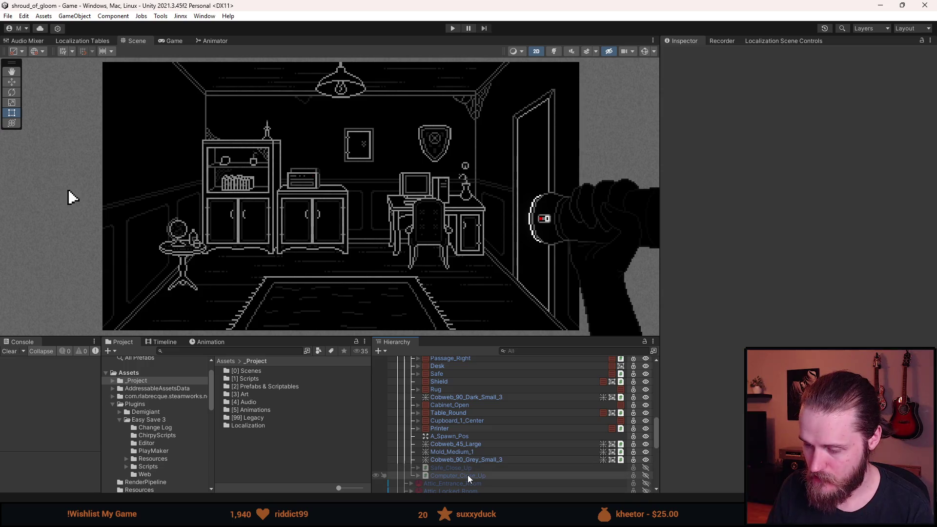
# Move Visual Studio back over Unity and show the empty line 248 in InsertNewInputLine
pyautogui.moveTo(936, 81)
pyautogui.mouseDown()
pyautogui.moveTo(602, 81)
pyautogui.moveTo(567, 57)
pyautogui.mouseUp()
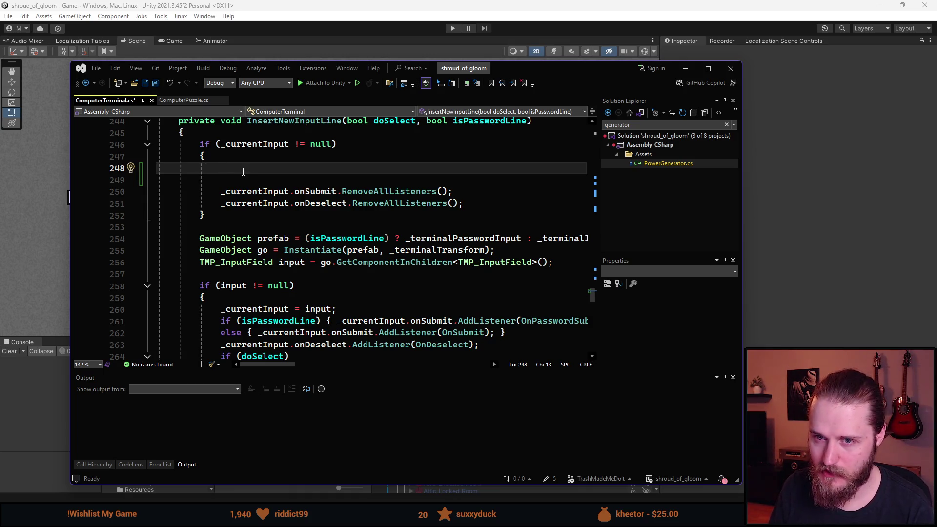
pyautogui.scroll(2, 243, 174)
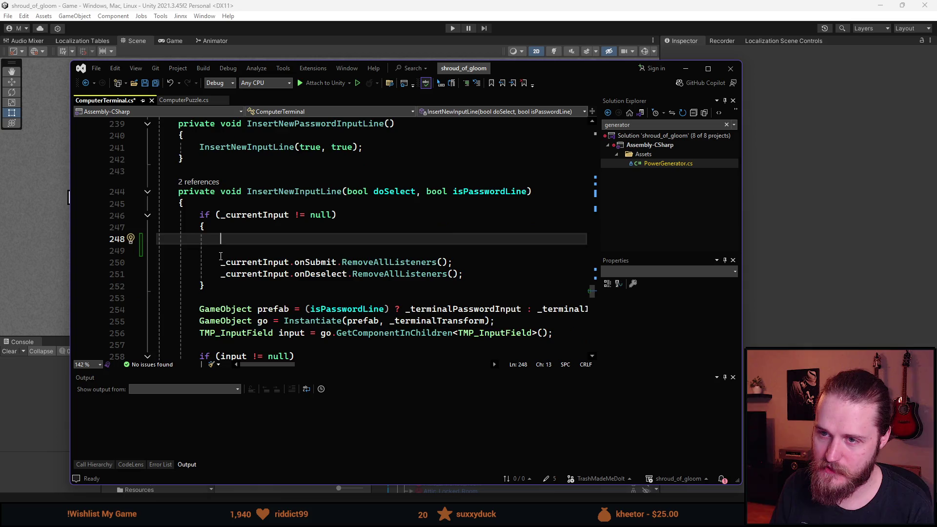
pyautogui.scroll(-1, 243, 235)
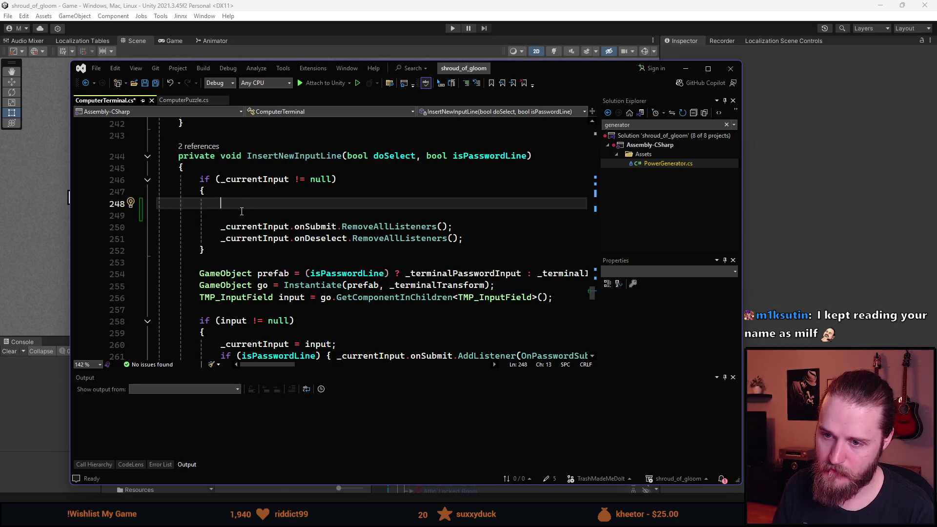
pyautogui.scroll(-2, 241, 211)
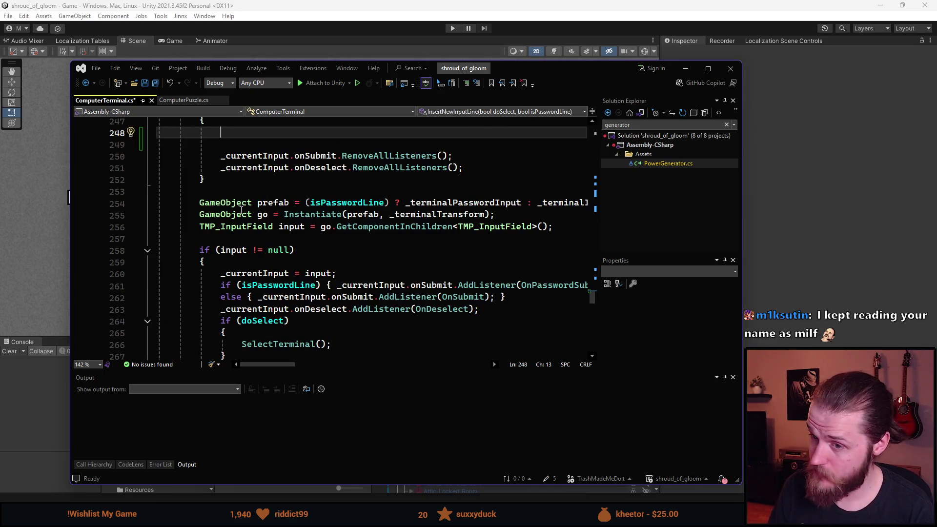
pyautogui.scroll(1, 204, 264)
pyautogui.scroll(1, 446, 243)
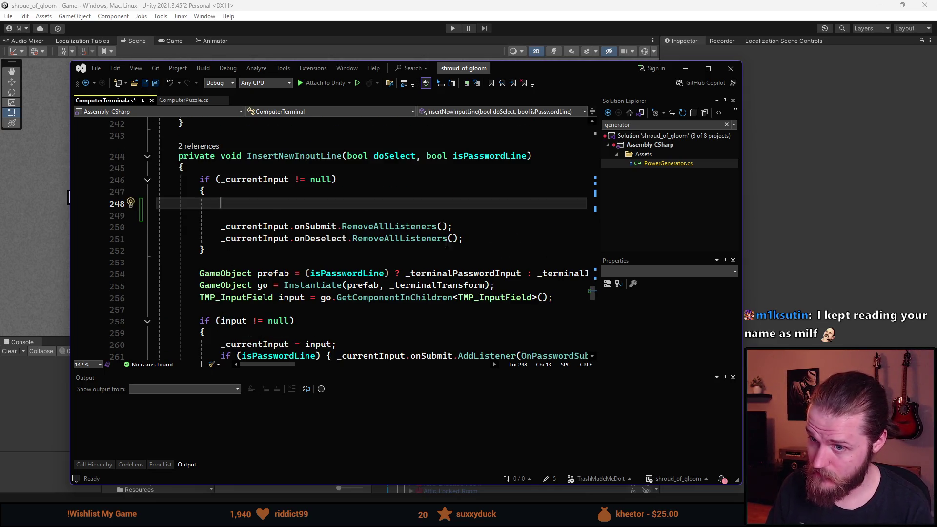
# On line 248 add an if (_currentInput.text == string.Empty) block that returns early
pyautogui.write('if (_currentInput')
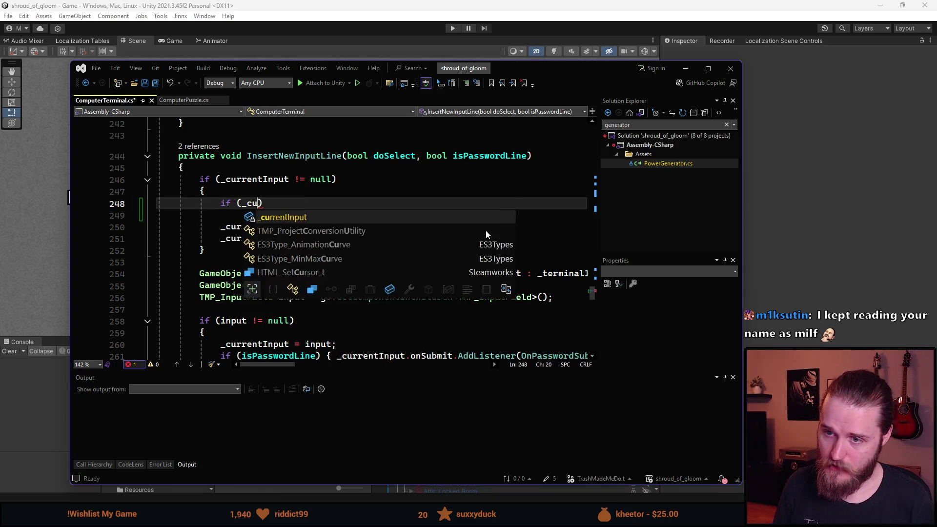
pyautogui.write('.text ')
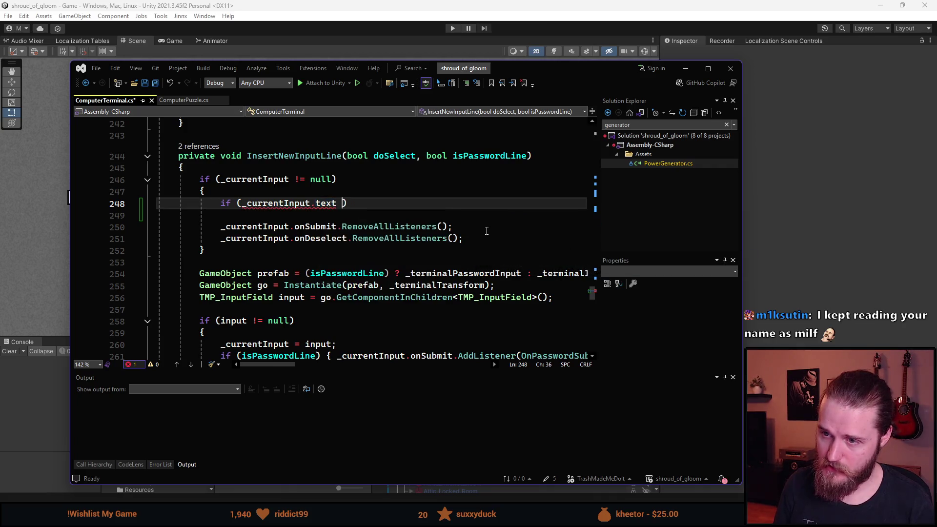
pyautogui.write('== string.Em')
pyautogui.press('Tab')
pyautogui.write(')')
pyautogui.press('Return')
pyautogui.write('{')
pyautogui.press('Return')
pyautogui.write('return;')
pyautogui.hotkey('ctrl', 'Return')
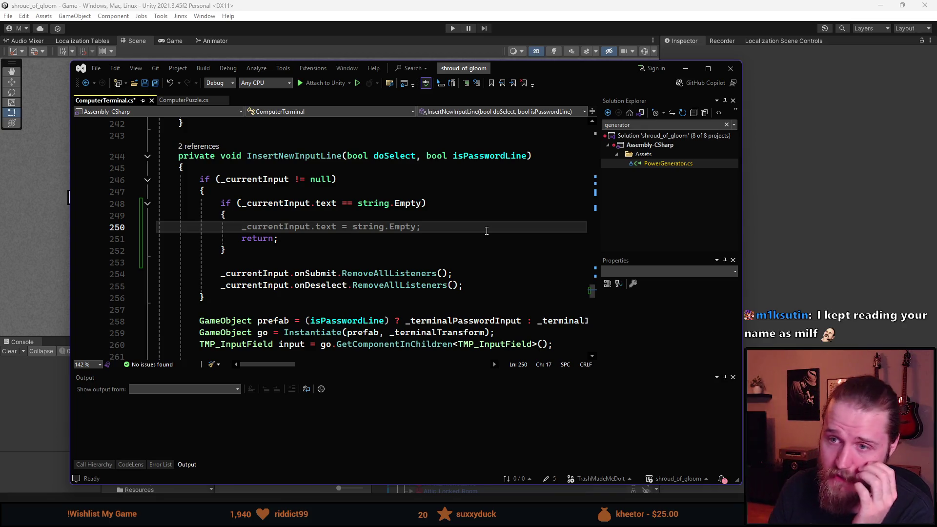
# Review the edited code, then start Unity's play mode to test the terminal fix
pyautogui.scroll(-1, 413, 208)
pyautogui.scroll(-3, 414, 208)
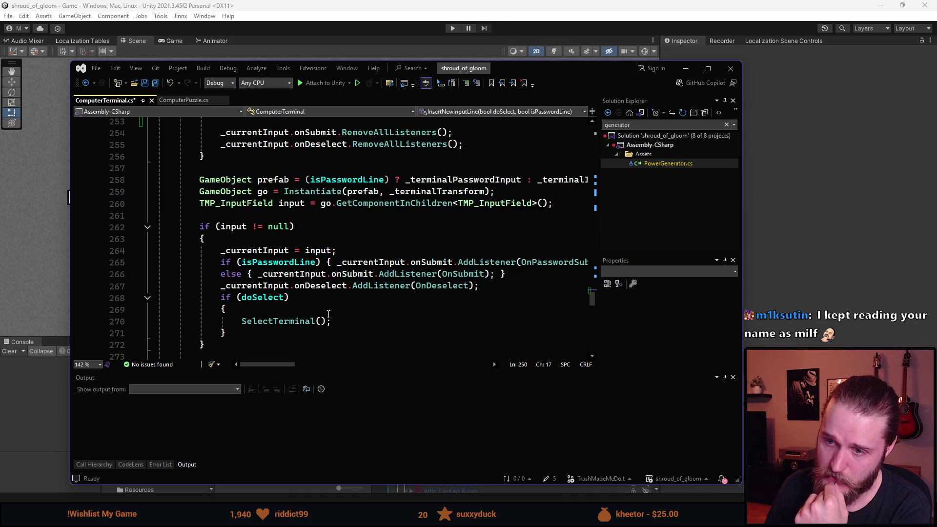
pyautogui.scroll(4, 329, 314)
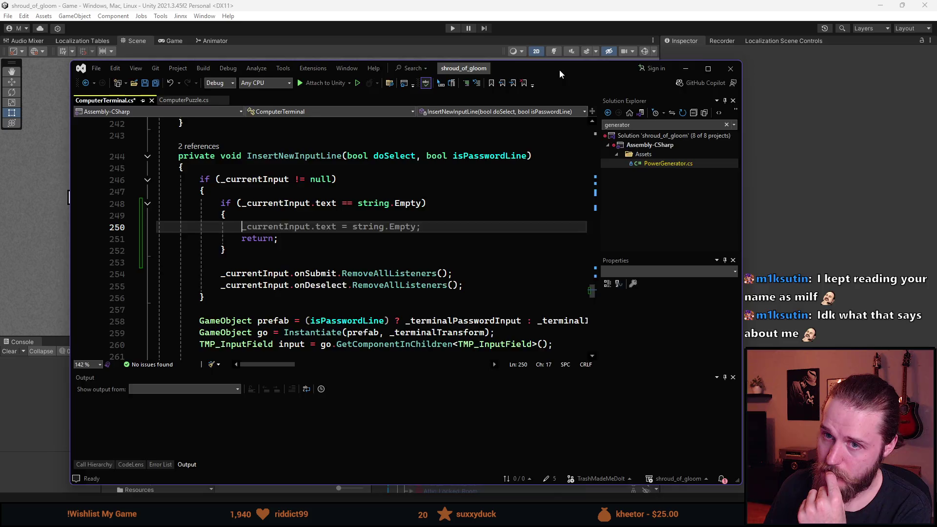
pyautogui.click(73, 196)
pyautogui.click(453, 28)
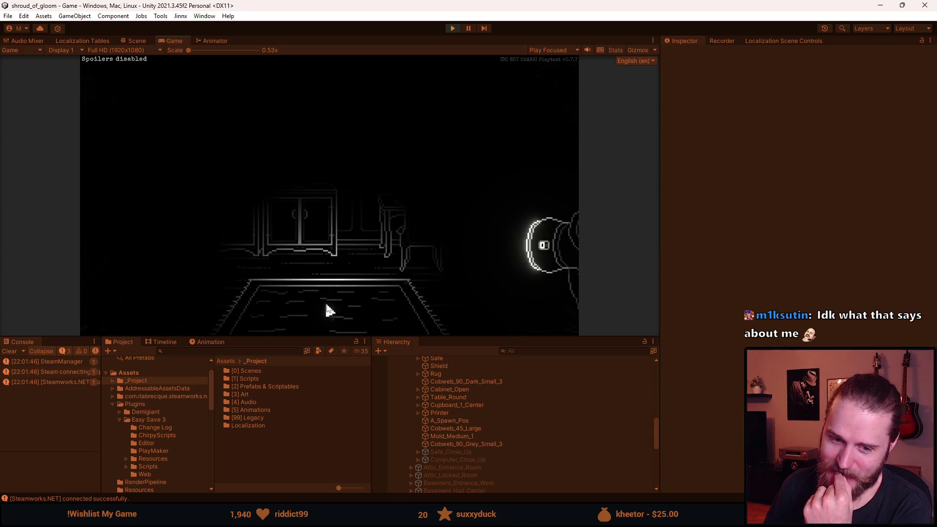
# Enlarge the game view and open the Terminal on the in-game desk computer
pyautogui.moveTo(328, 337); pyautogui.dragTo(328, 449)
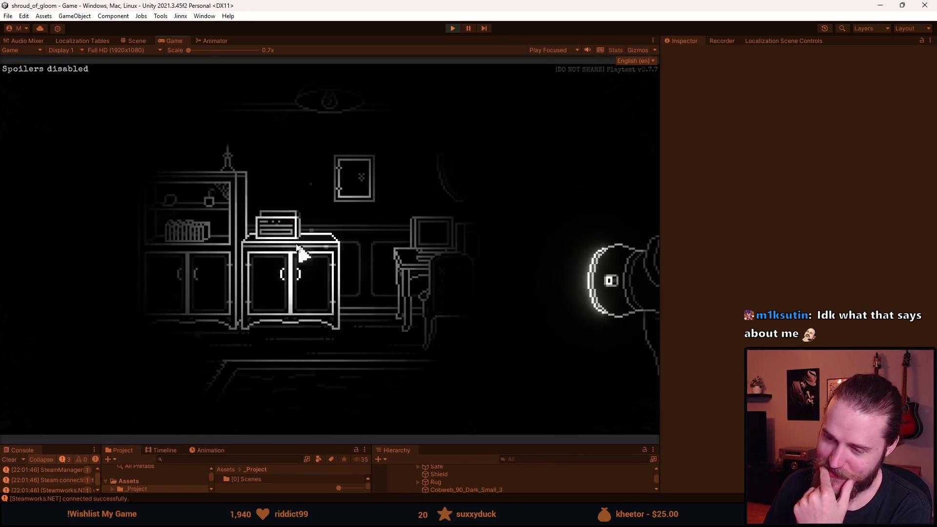
pyautogui.click(427, 244)
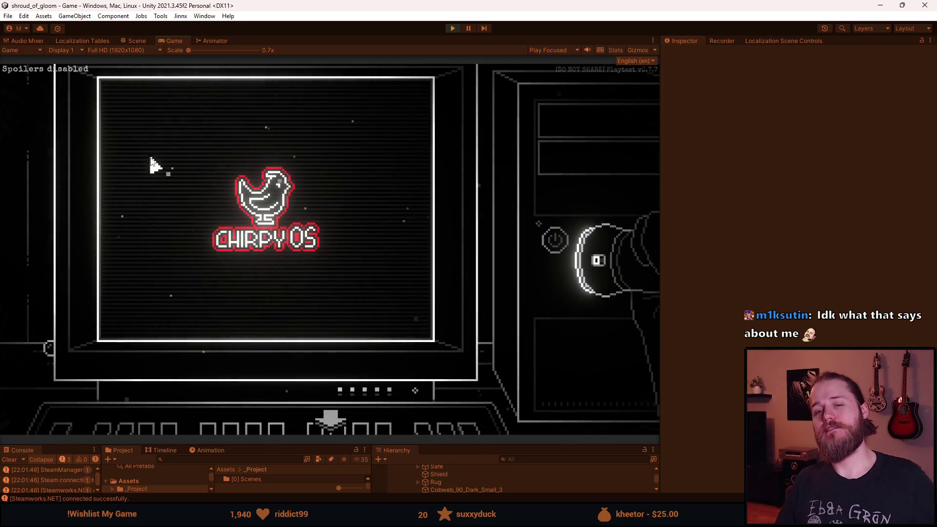
pyautogui.click(192, 119)
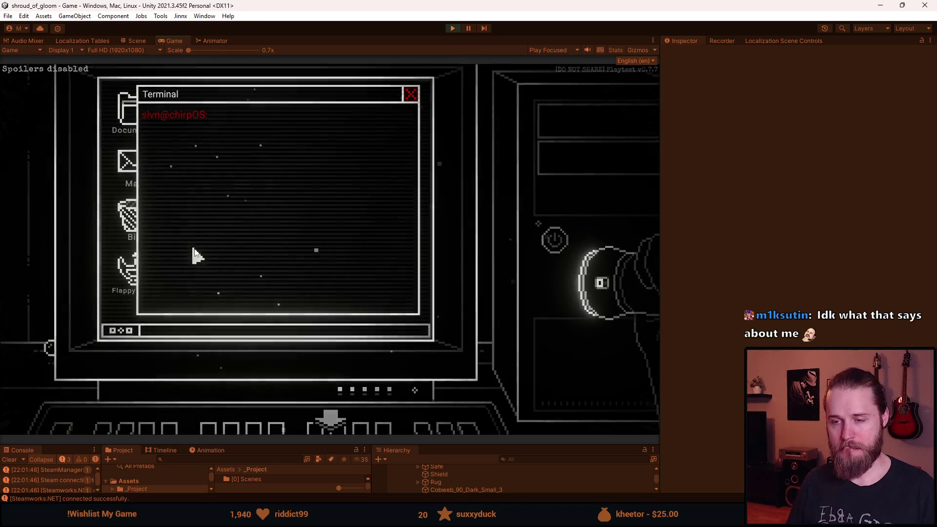
# Pause and resume the game, return to the terminal, then stop play mode
pyautogui.press('Escape')
pyautogui.press('Escape')
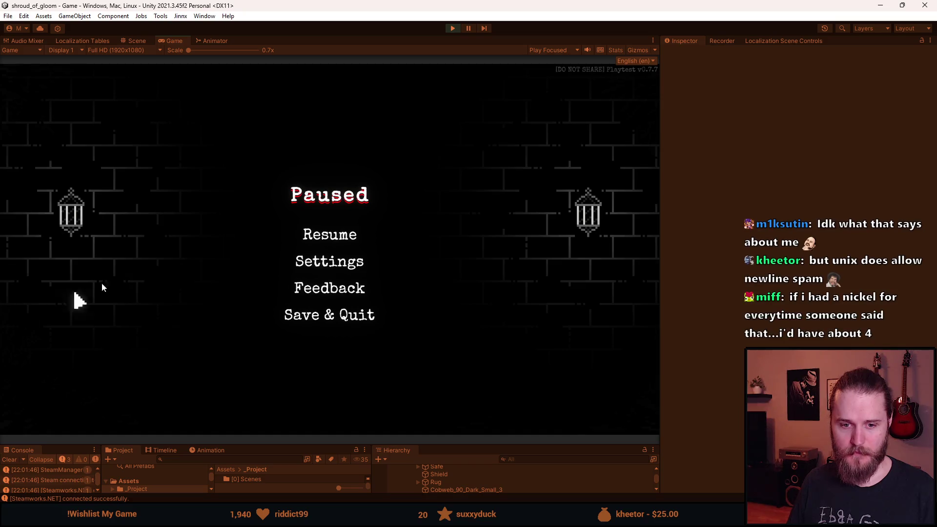
pyautogui.click(337, 236)
pyautogui.click(414, 224)
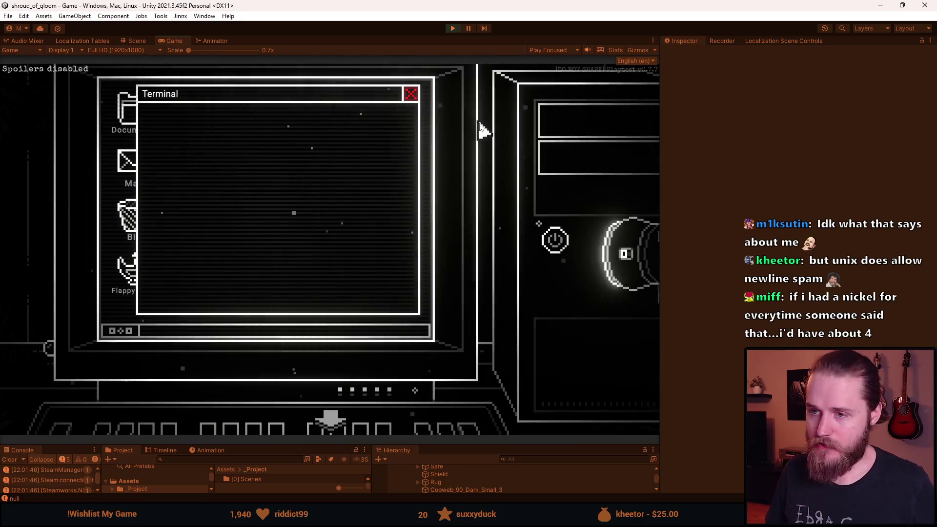
pyautogui.click(452, 28)
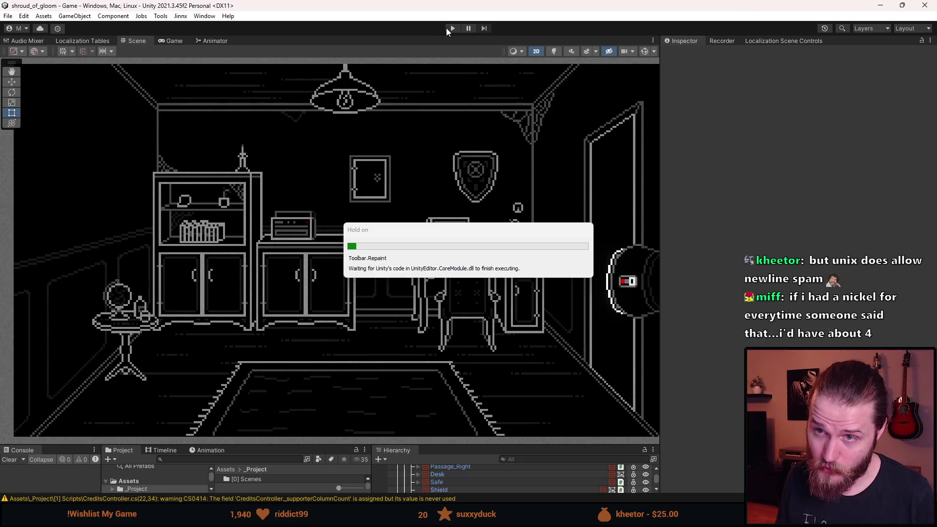
# Start play mode, show the developer overlay, open the Terminal and submit two empty lines
pyautogui.click(456, 30)
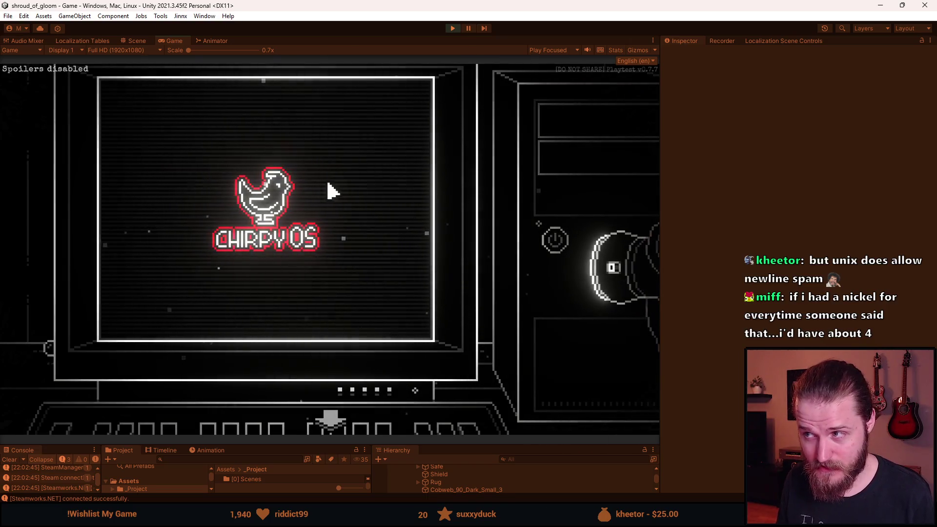
pyautogui.press('`')
pyautogui.press('`')
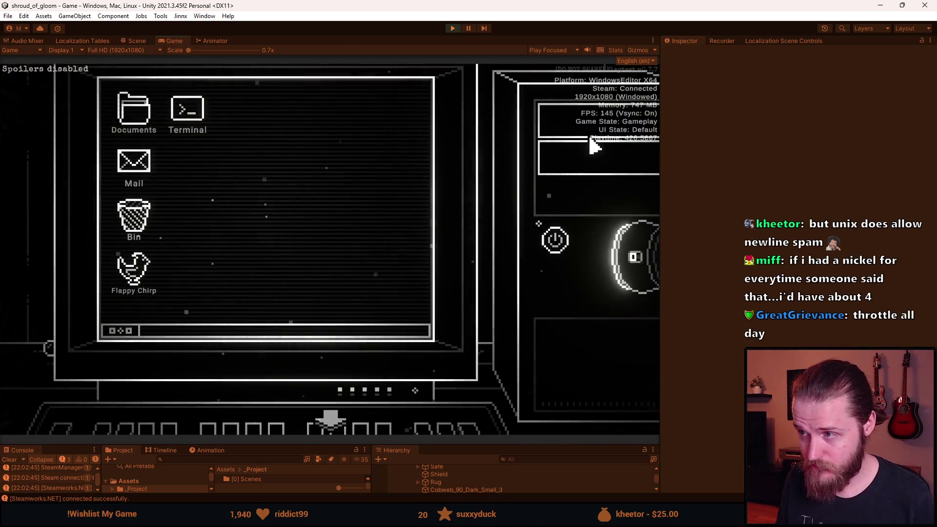
pyautogui.doubleClick(190, 122)
pyautogui.press('Return')
pyautogui.press('Return')
pyautogui.press('Return')
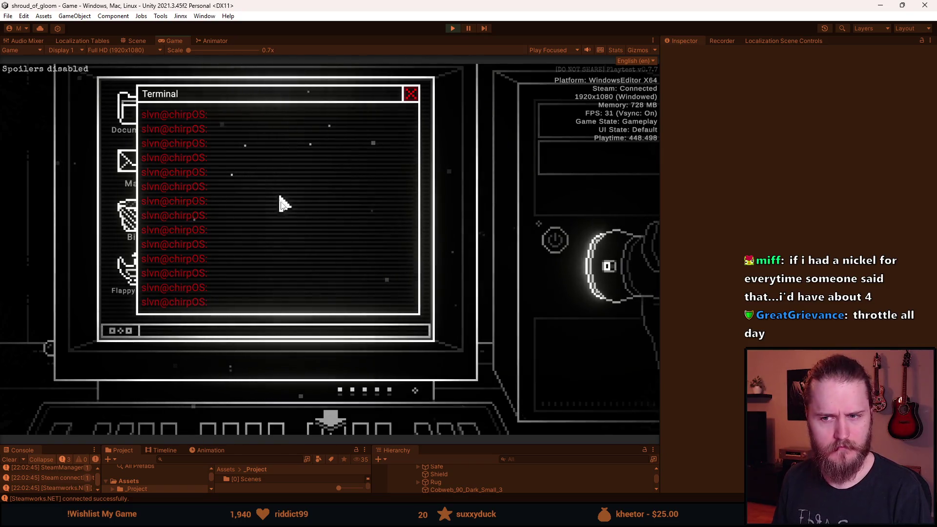
pyautogui.press('Return')
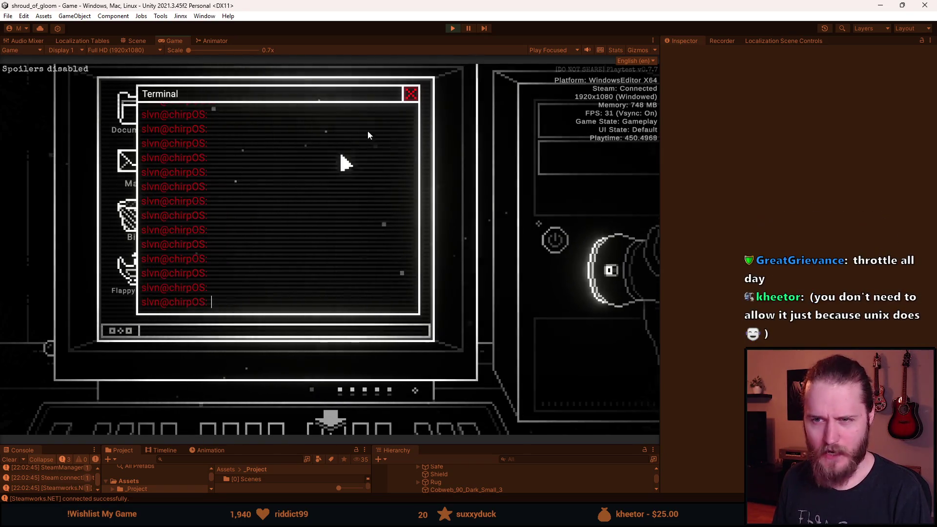
# Close and reopen the Terminal three times, submitting empty lines each time, then close it
pyautogui.click(411, 94)
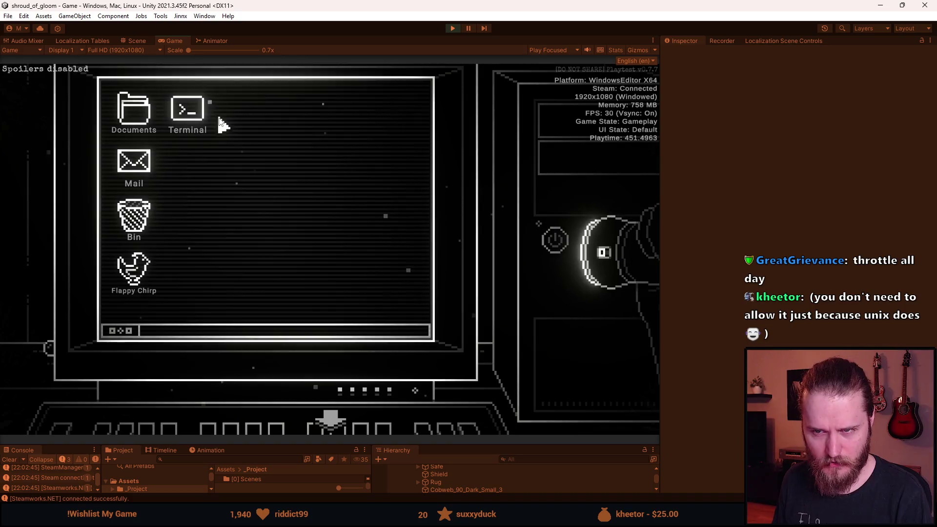
pyautogui.doubleClick(188, 119)
pyautogui.press('Return')
pyautogui.press('Return')
pyautogui.press('Return')
pyautogui.press('Return')
pyautogui.press('Return')
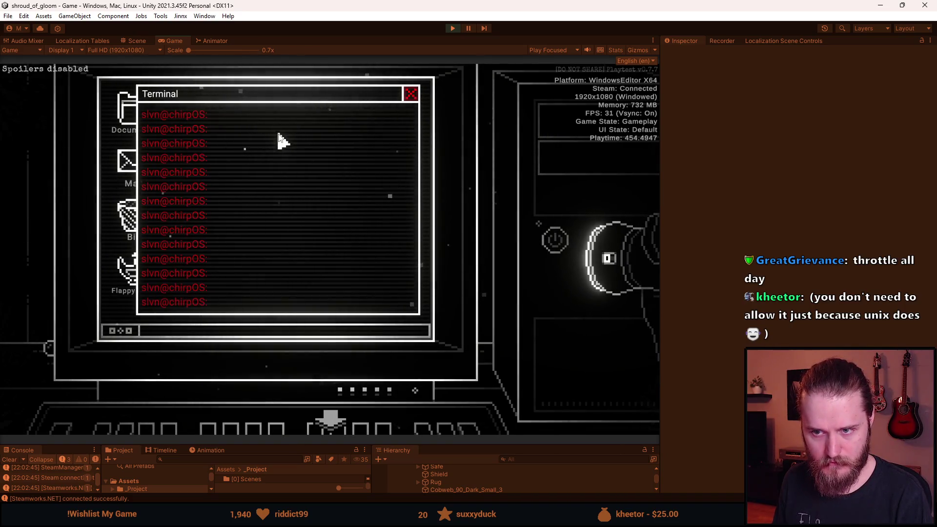
pyautogui.click(411, 94)
pyautogui.doubleClick(195, 112)
pyautogui.press('Return')
pyautogui.press('Return')
pyautogui.press('Return')
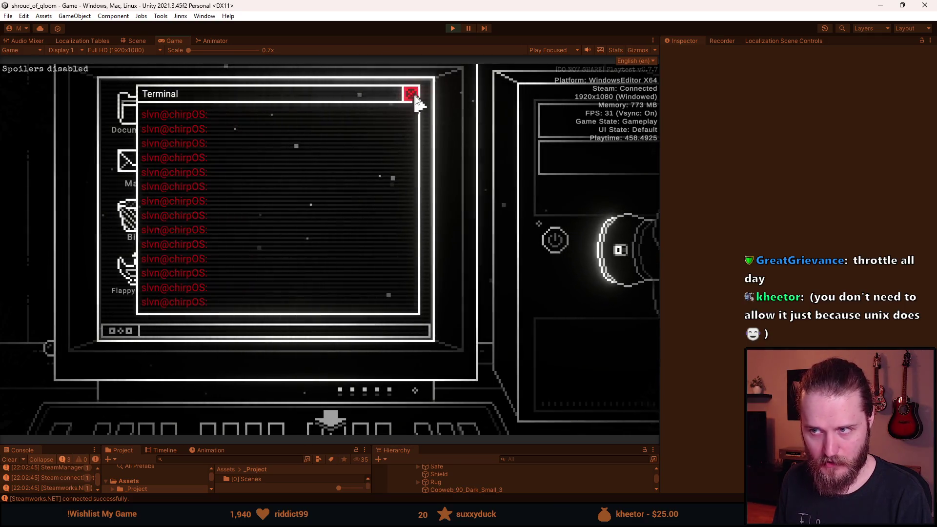
pyautogui.click(412, 95)
pyautogui.doubleClick(204, 115)
pyautogui.press('Return')
pyautogui.press('Return')
pyautogui.press('Return')
pyautogui.press('Return')
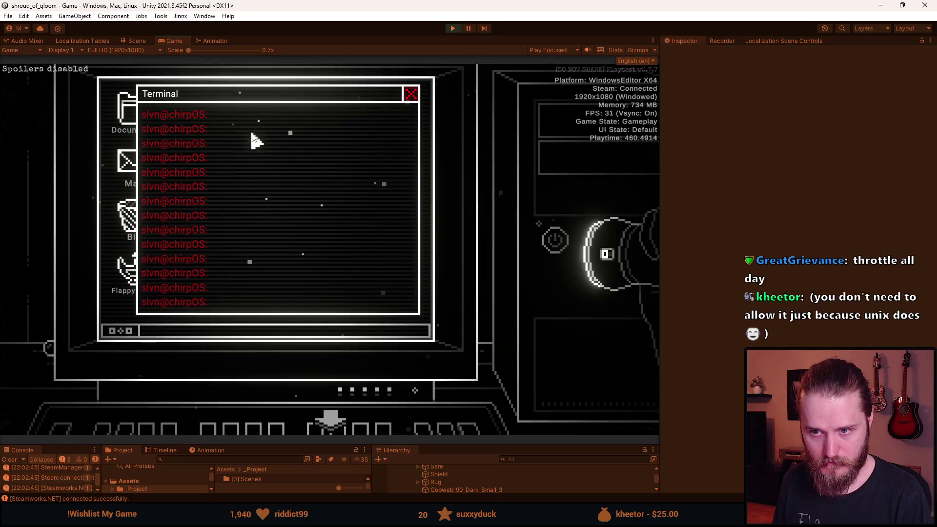
pyautogui.click(413, 95)
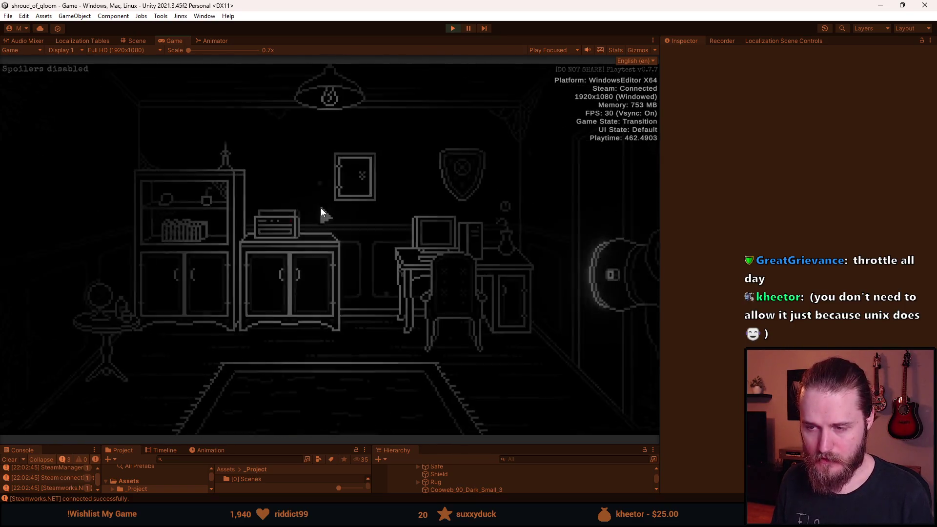
# In the game's Video settings, set Frame rate to Unlimited with display mode Borderless, then resume
pyautogui.press('Escape')
pyautogui.click(336, 268)
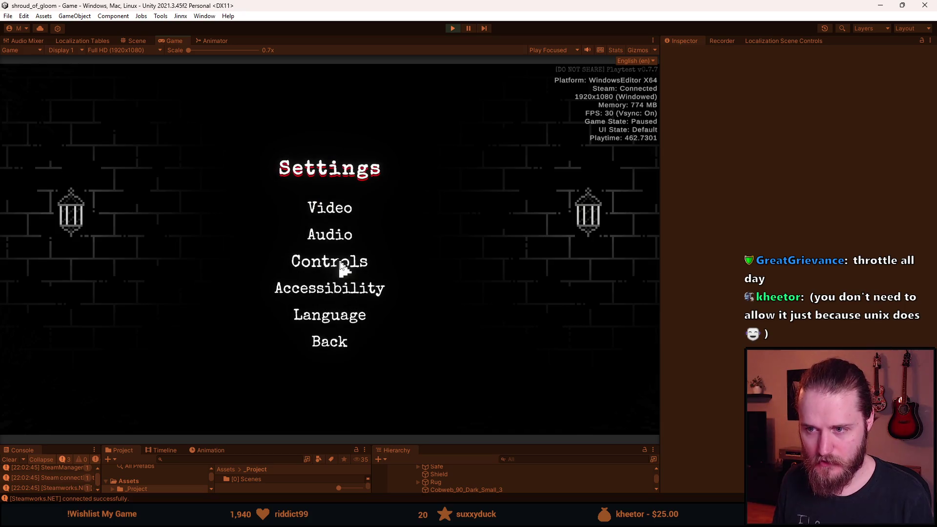
pyautogui.click(341, 211)
pyautogui.click(384, 190)
pyautogui.click(382, 188)
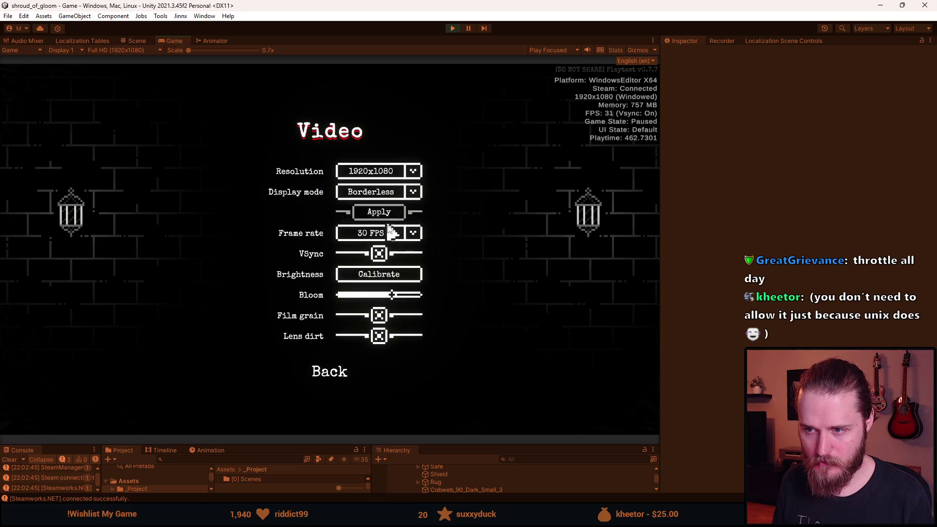
pyautogui.click(388, 234)
pyautogui.click(382, 298)
pyautogui.click(332, 371)
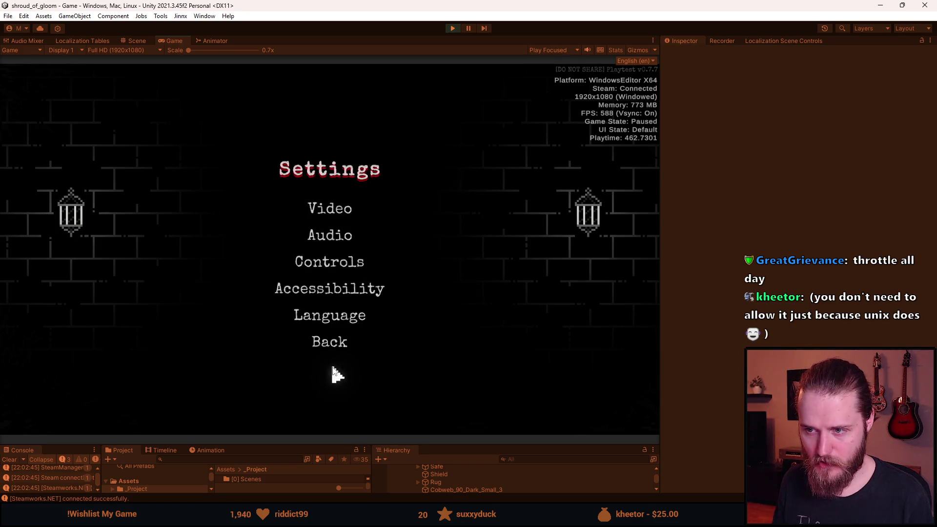
pyautogui.click(334, 342)
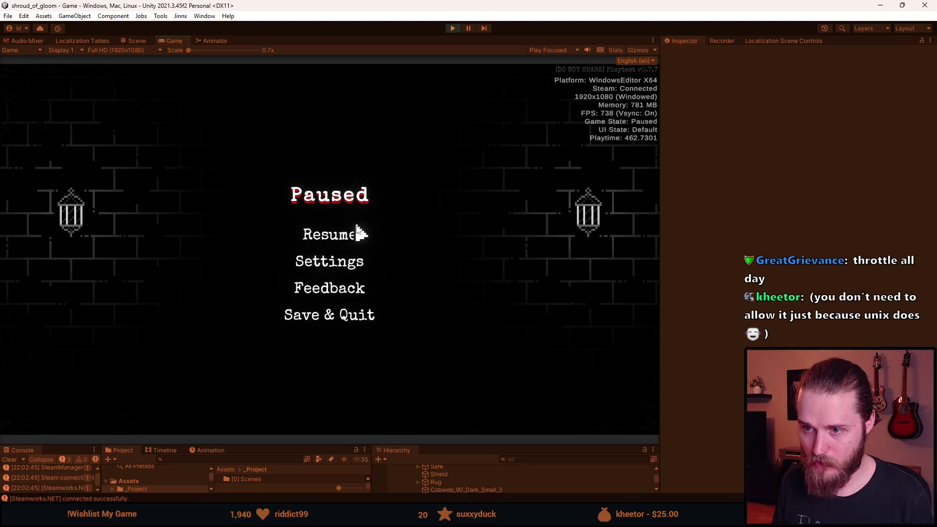
pyautogui.click(350, 238)
# Zoom into the desk computer, open, close and reopen the Terminal, and submit empty lines
pyautogui.click(434, 263)
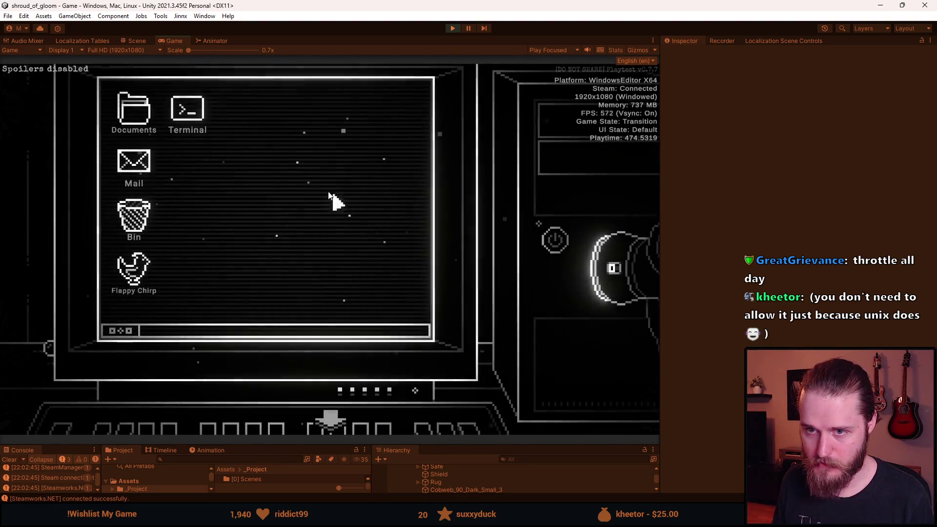
pyautogui.click(185, 108)
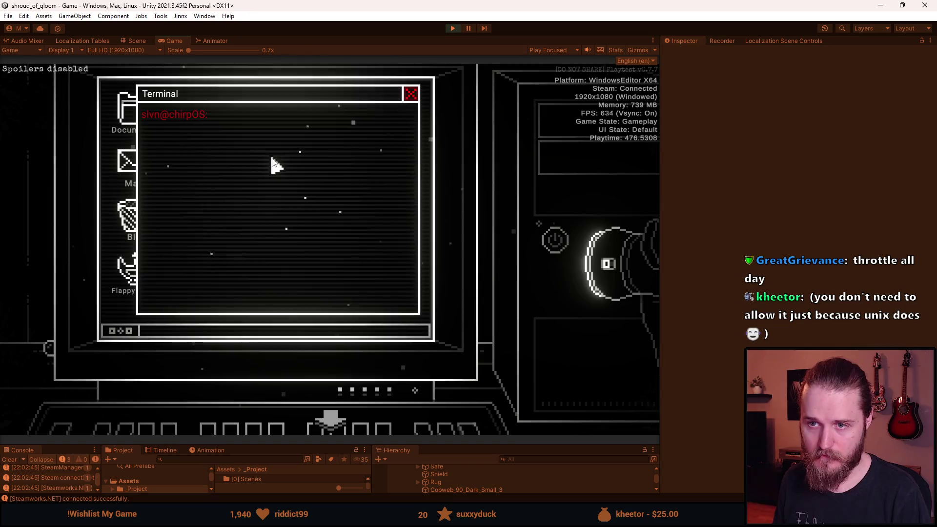
pyautogui.click(411, 94)
pyautogui.click(186, 108)
pyautogui.press('Return')
pyautogui.press('Return')
pyautogui.press('Return')
pyautogui.press('Return')
pyautogui.hotkey('ctrl', '1')
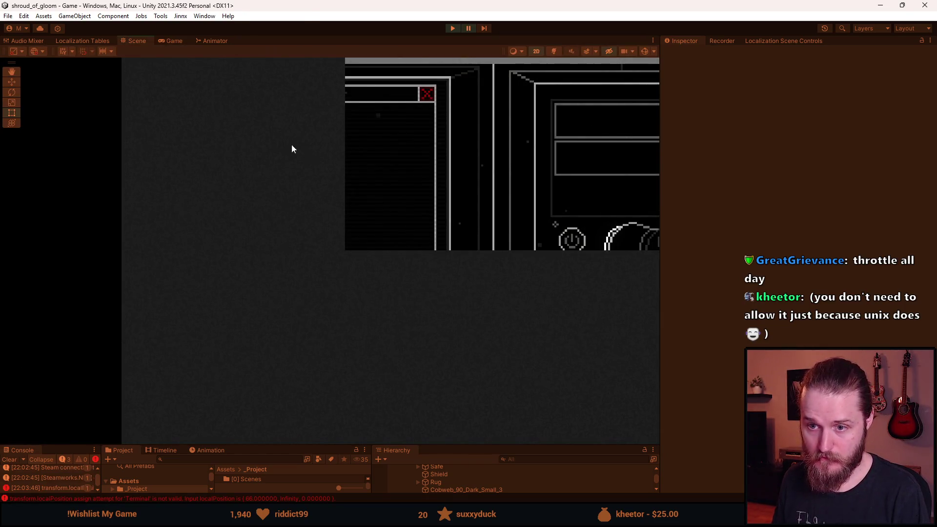
# View the Terminal localPosition error in an enlarged console, stop play mode, shrink the panels and clear the console
pyautogui.moveTo(294, 446); pyautogui.dragTo(283, 310)
pyautogui.click(54, 365)
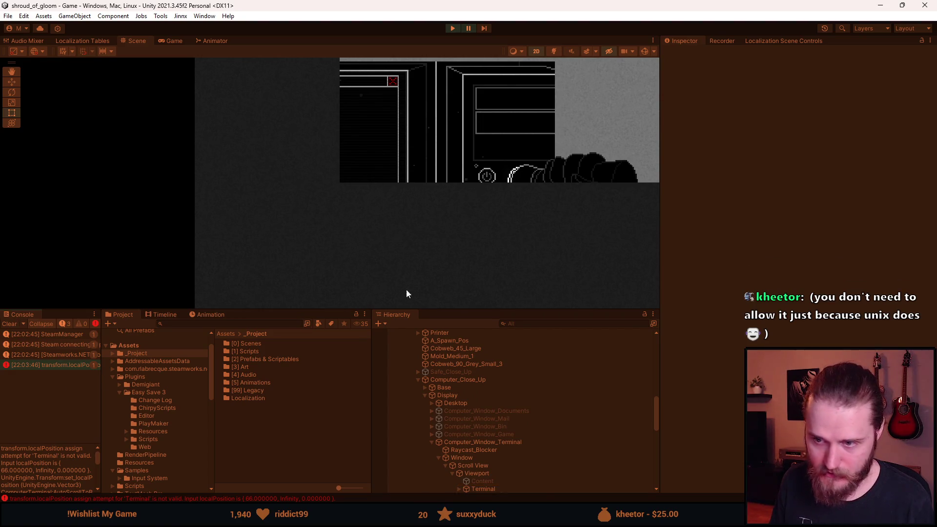
pyautogui.click(452, 29)
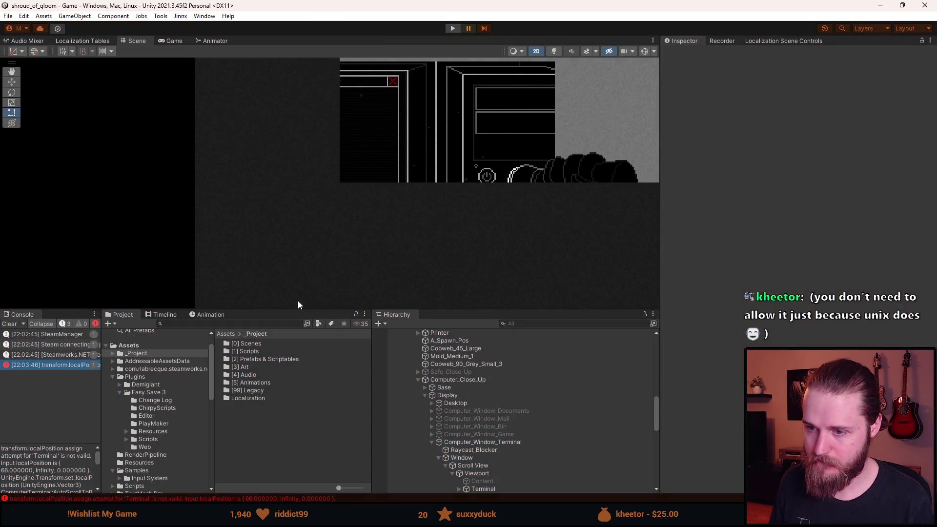
pyautogui.moveTo(298, 309); pyautogui.dragTo(299, 419)
pyautogui.click(4, 434)
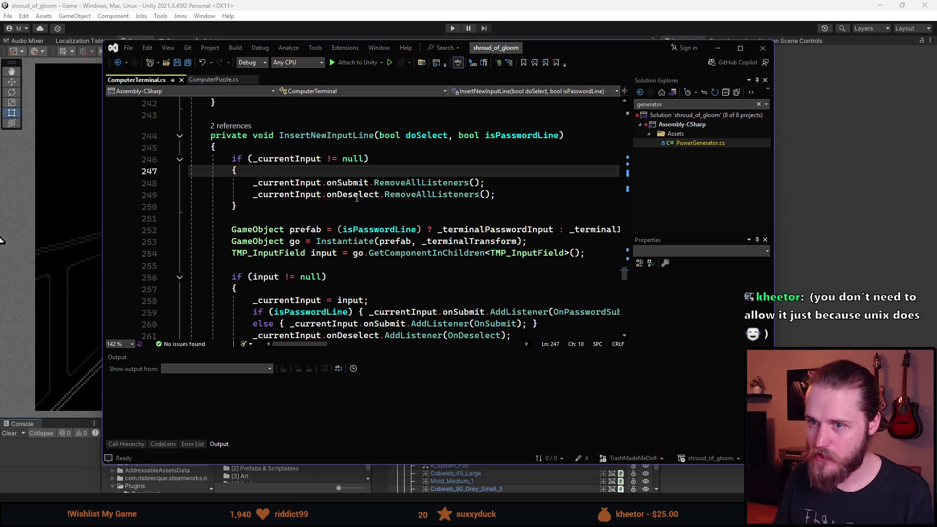
pyautogui.moveTo(356, 198)
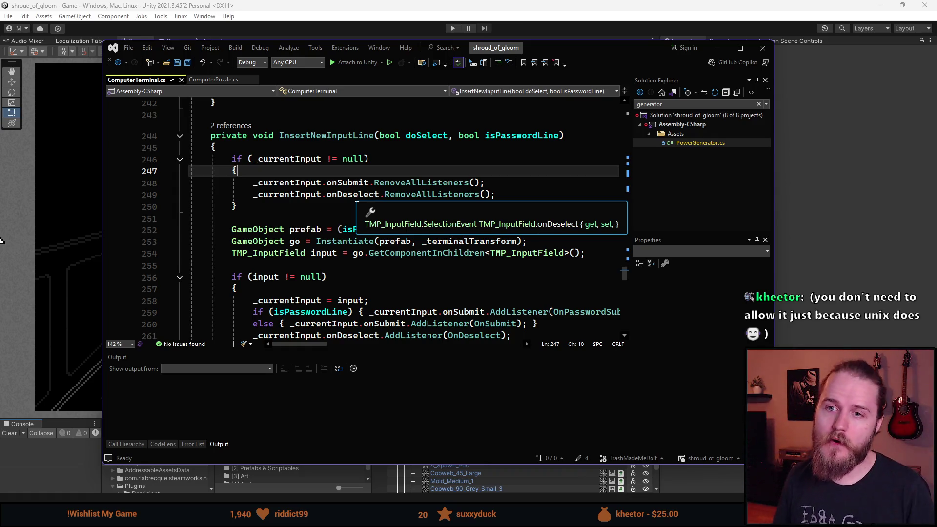
pyautogui.hotkey('alt', 'Tab')
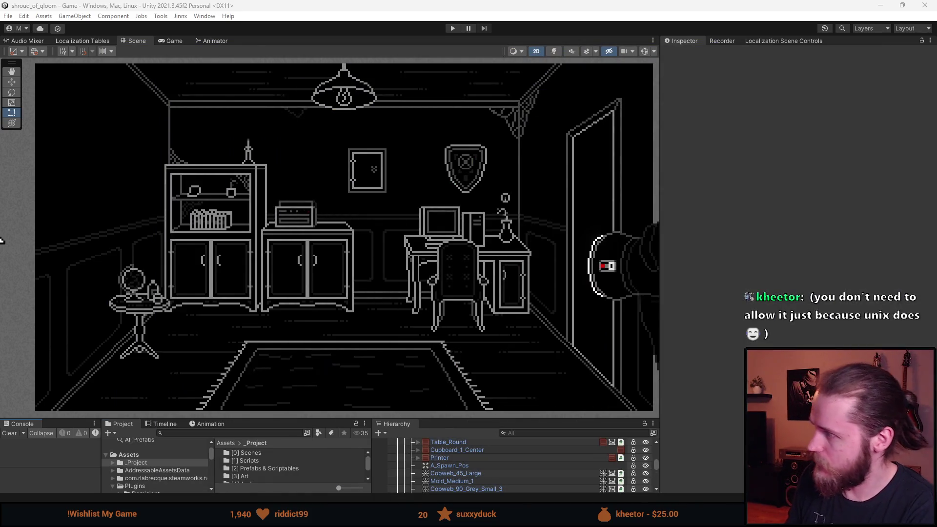
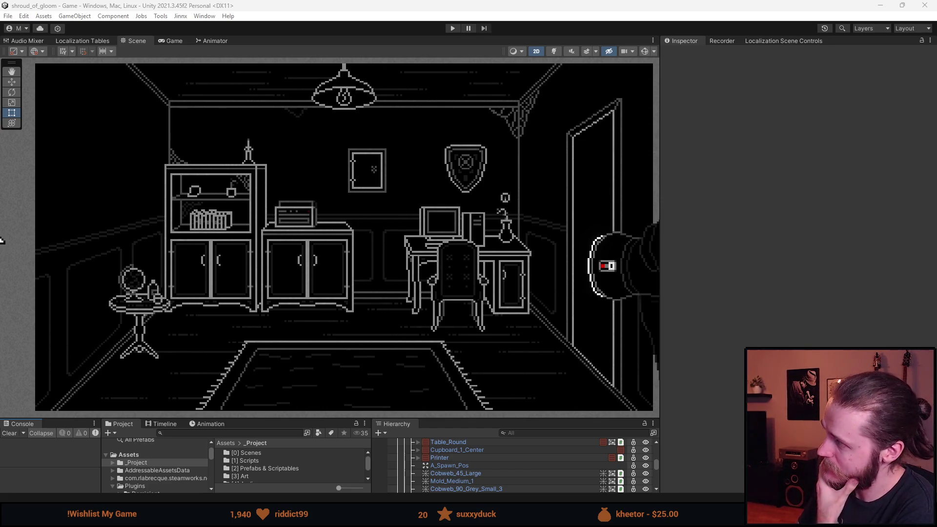
# Bring Visual Studio back, showing ComputerTerminal.cs at the InsertNewInputLine method
pyautogui.hotkey('alt', 'Tab')
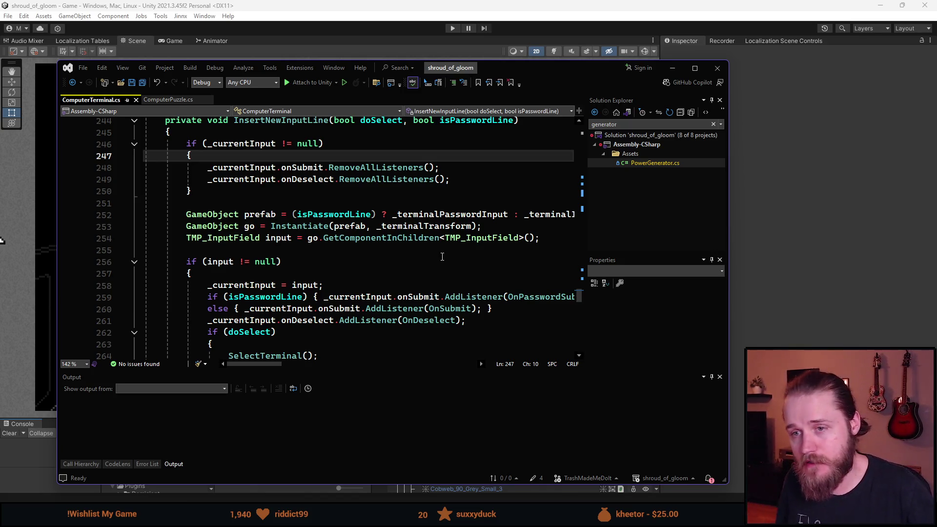
# Add comments '1. Only allow submit when != string.empty' and '2. Only allow x amount of new lines per second'
pyautogui.press('Return')
pyautogui.press('Return')
pyautogui.press('Return')
pyautogui.press('Up')
pyautogui.press('Up')
pyautogui.write('/ 1. ')
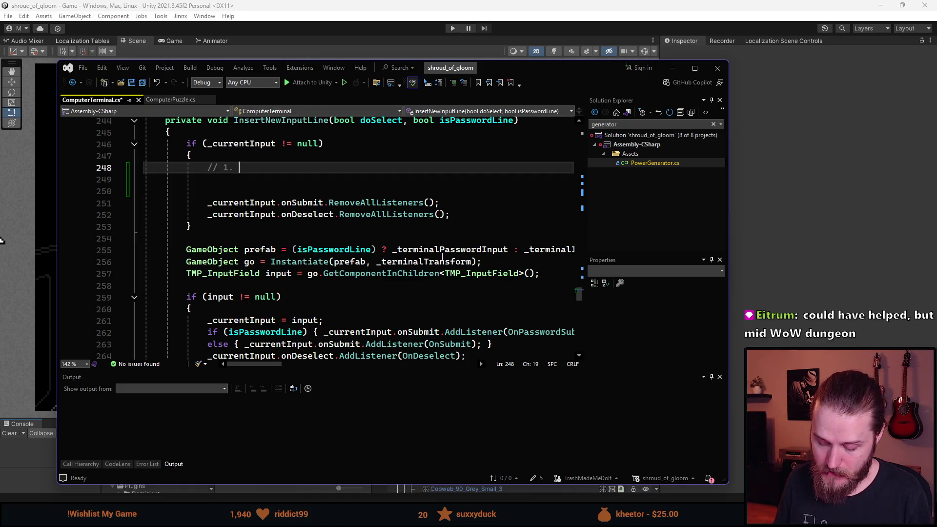
pyautogui.write('Only allo')
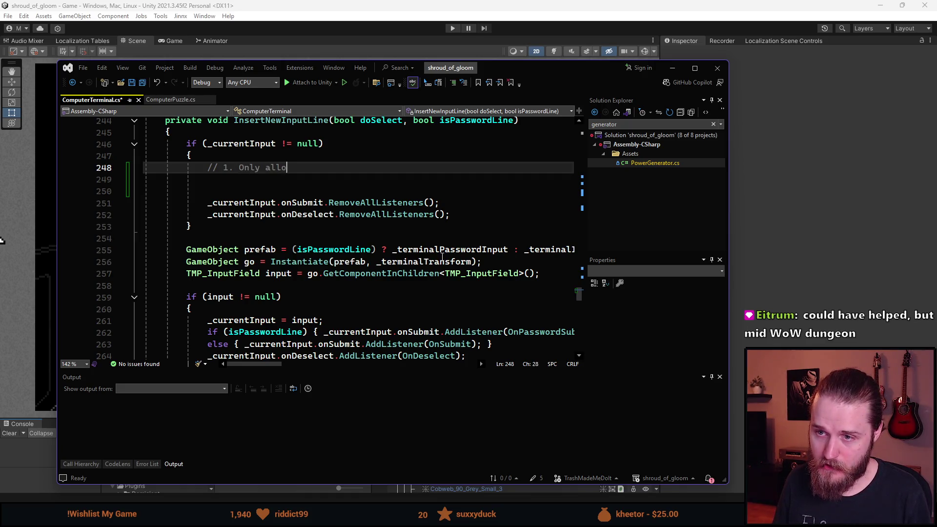
pyautogui.write('w sy')
pyautogui.write('ubmit ')
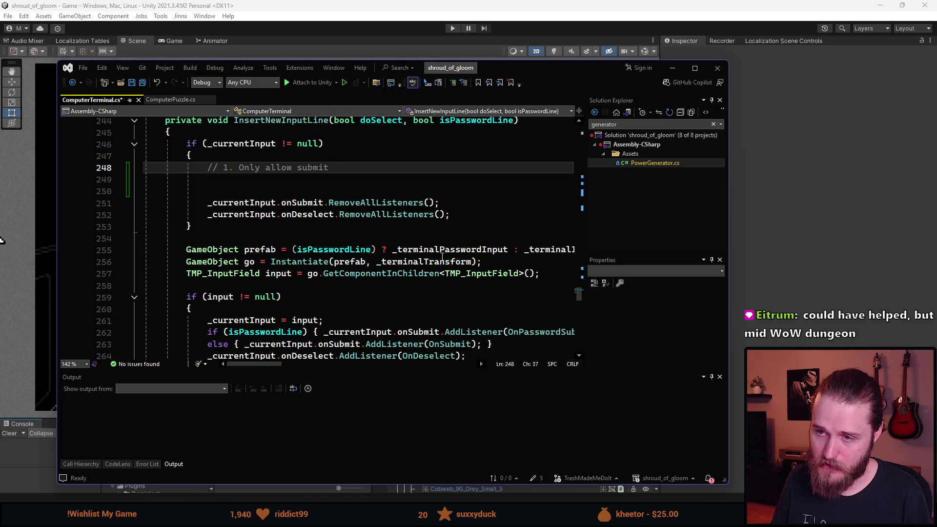
pyautogui.write('wh')
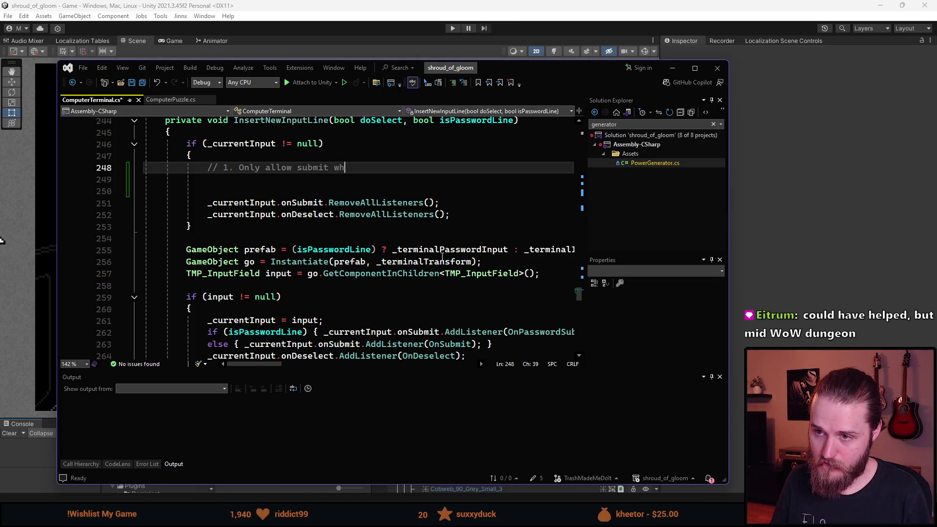
pyautogui.write('en != string.empty')
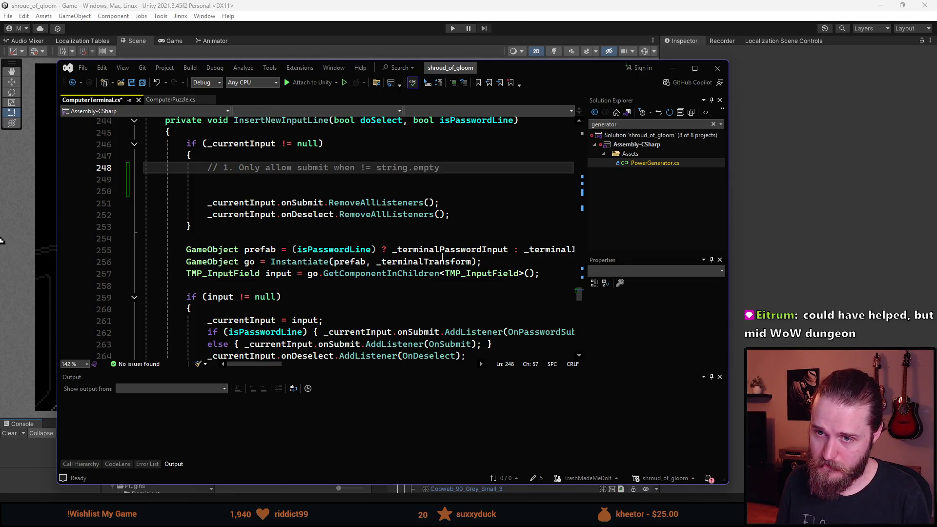
pyautogui.press('Return')
pyautogui.write('// 2. I')
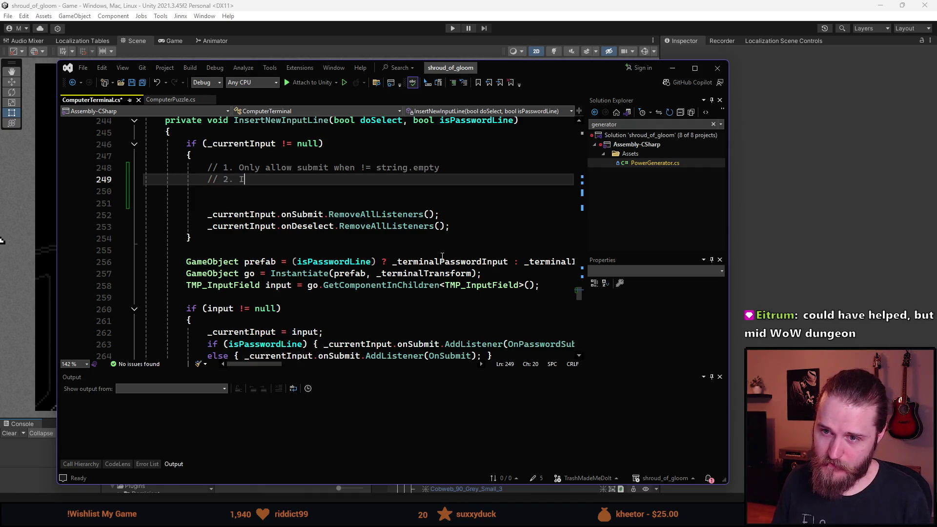
pyautogui.press('BackSpace')
pyautogui.write('Only ')
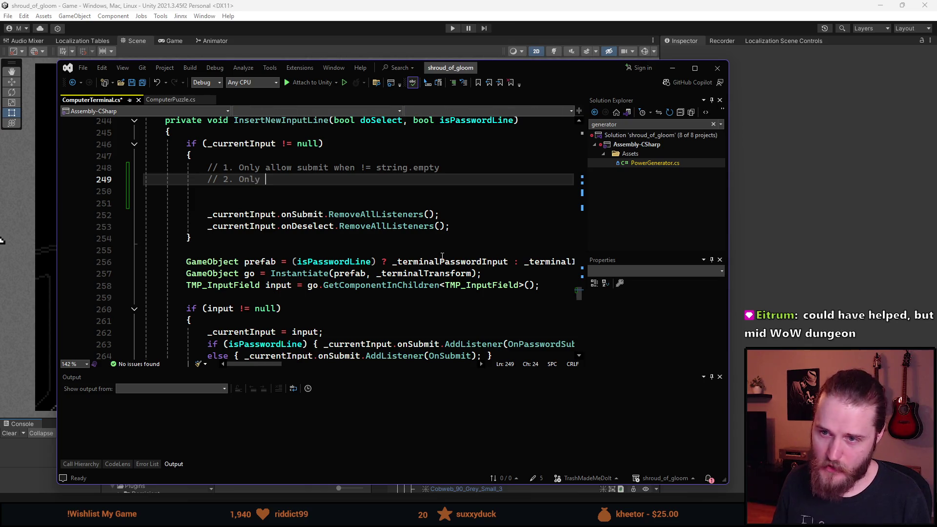
pyautogui.write('allow x amount of new lines per second')
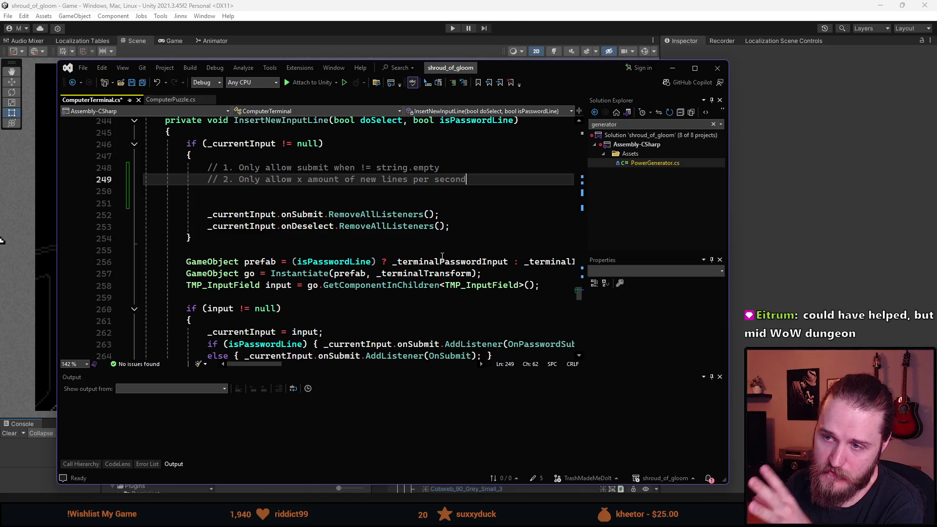
pyautogui.press('Return')
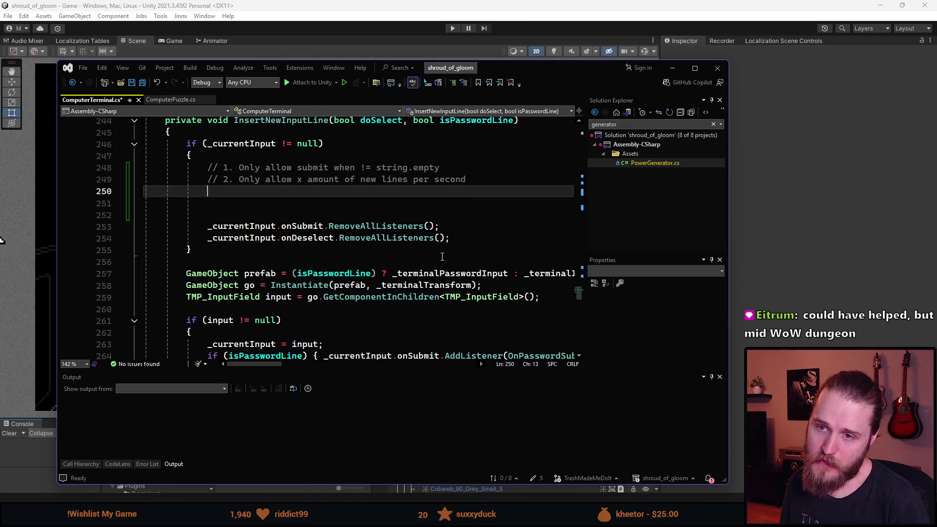
# Add a separate note '// OnSubmit -> OnDeselection' below the to-do comments, fixing typos
pyautogui.press('Return')
pyautogui.write('// ')
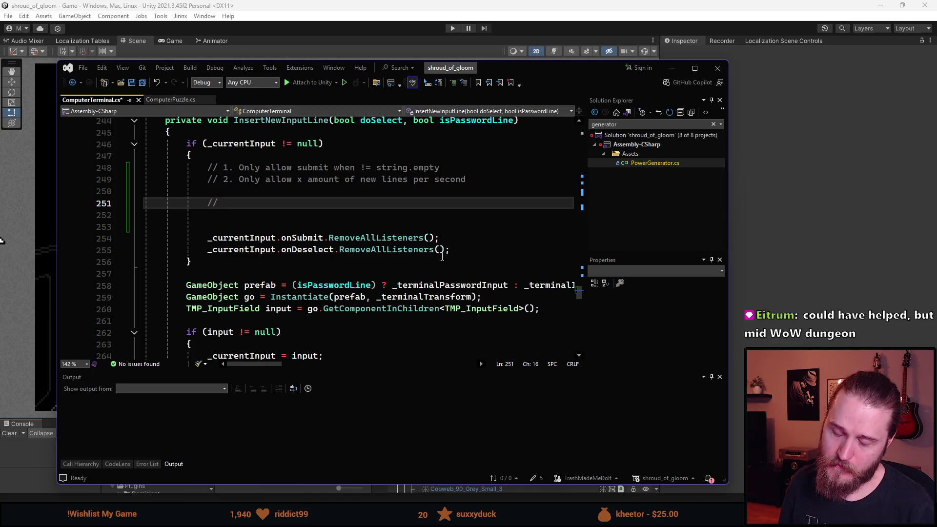
pyautogui.write('retur')
pyautogui.hotkey('ctrl', 'BackSpace')
pyautogui.write('sumbit')
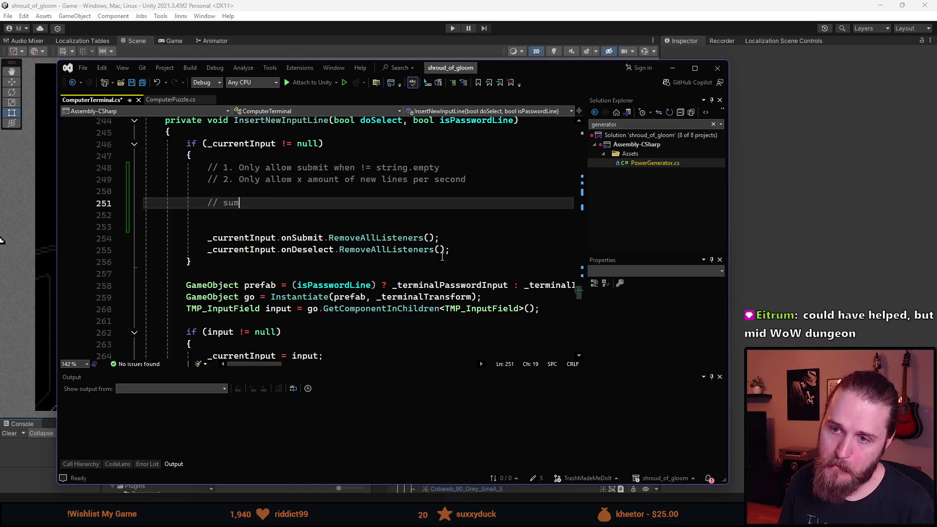
pyautogui.hotkey('ctrl', 'Left')
pyautogui.press('Delete')
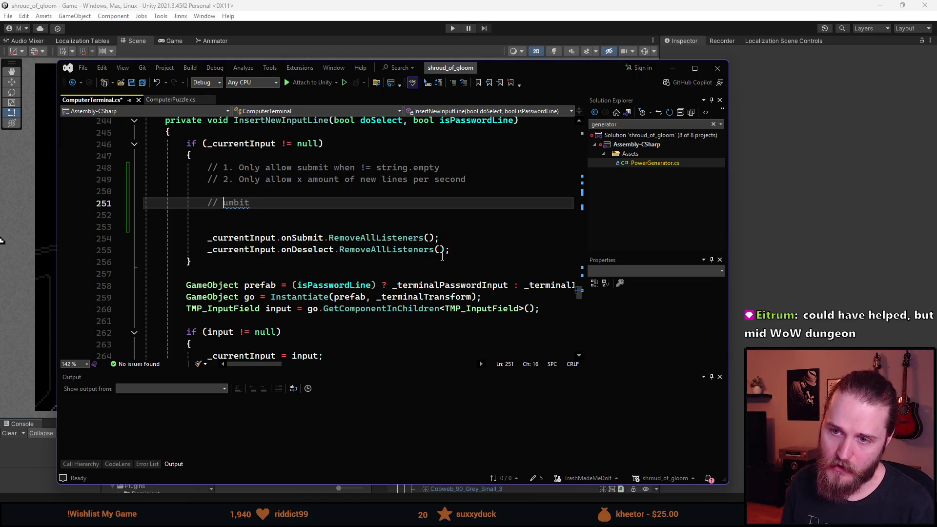
pyautogui.write('OnS')
pyautogui.write('nS')
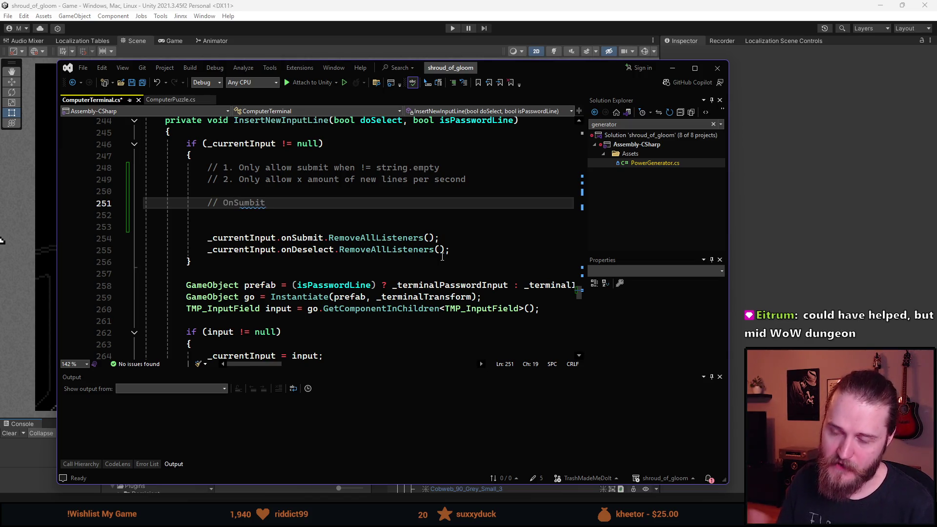
pyautogui.press('Delete')
pyautogui.press('Right')
pyautogui.write('mit')
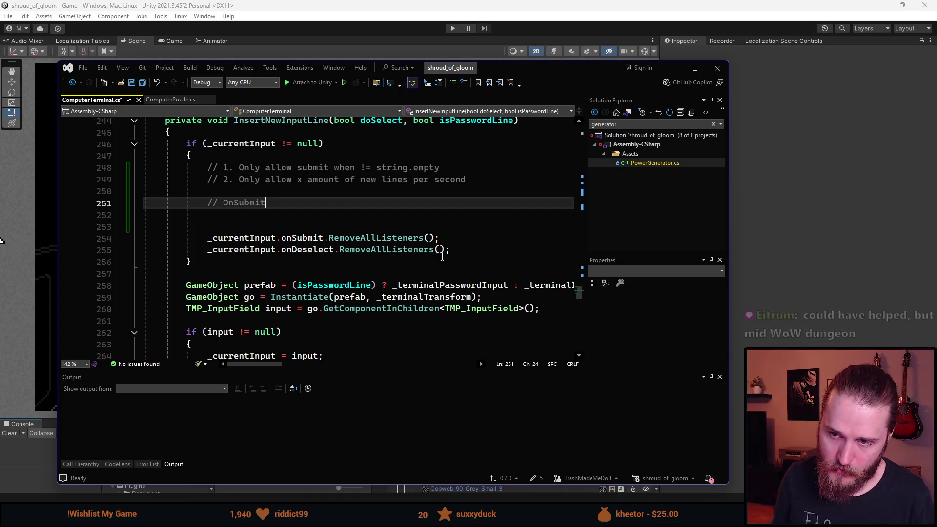
pyautogui.write(' -> ')
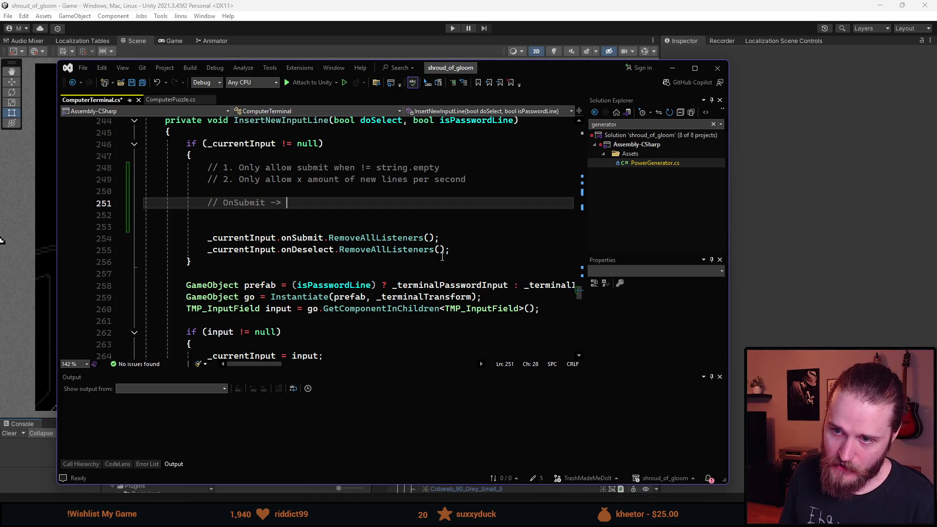
pyautogui.write('On')
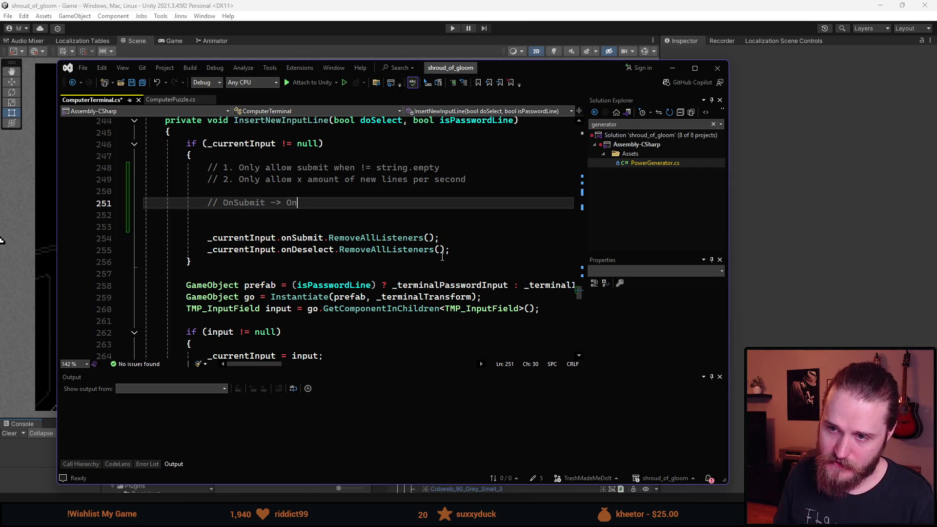
pyautogui.write('Deselection')
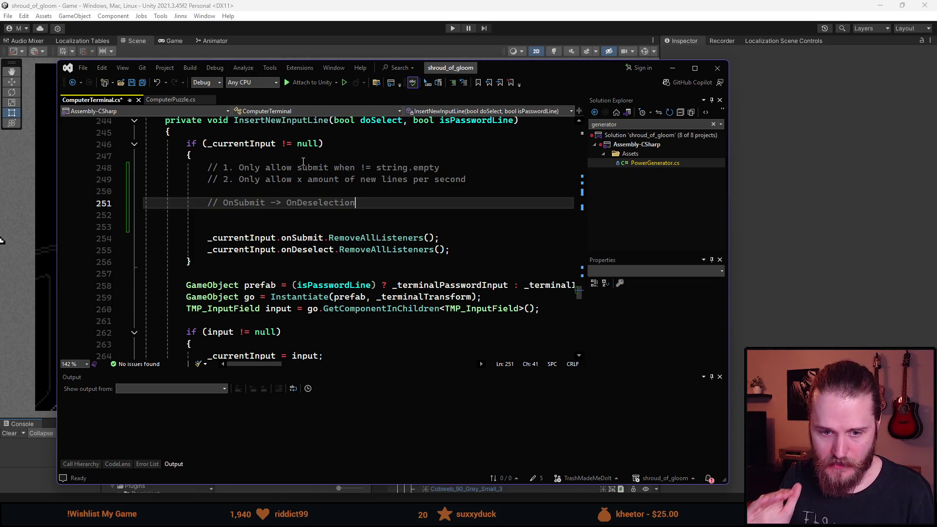
pyautogui.doubleClick(312, 203)
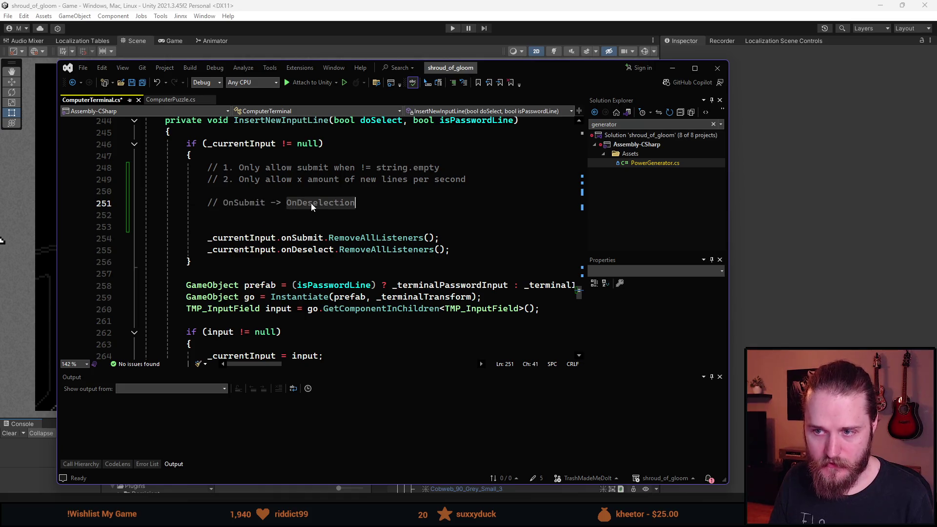
pyautogui.click(370, 202)
# Add the note '// Reselecting doesn't work!? wtf' on the next line
pyautogui.press('Return')
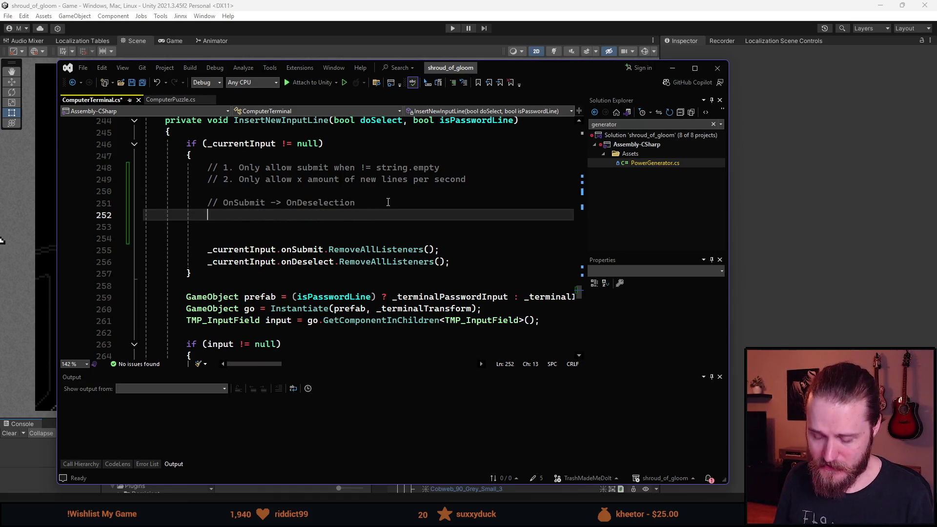
pyautogui.write("/ Reselecting doesn't work")
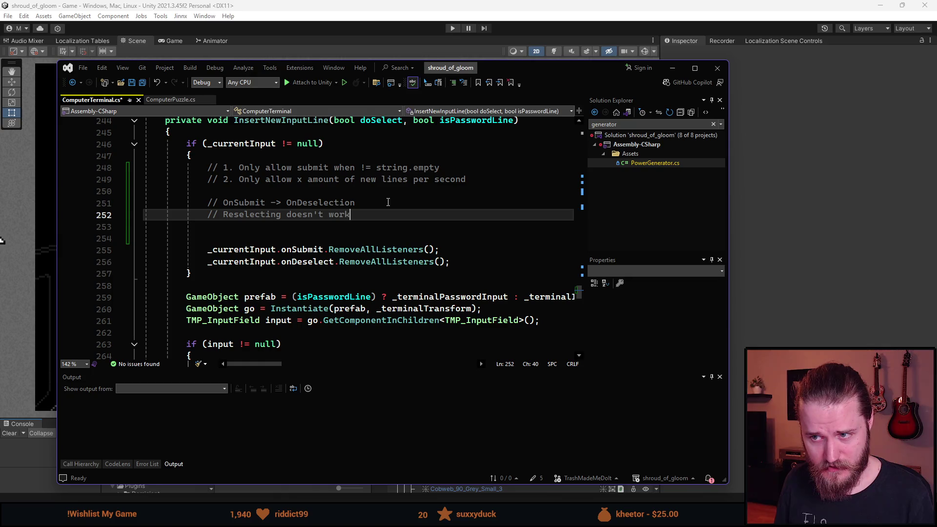
pyautogui.write('!? wtf')
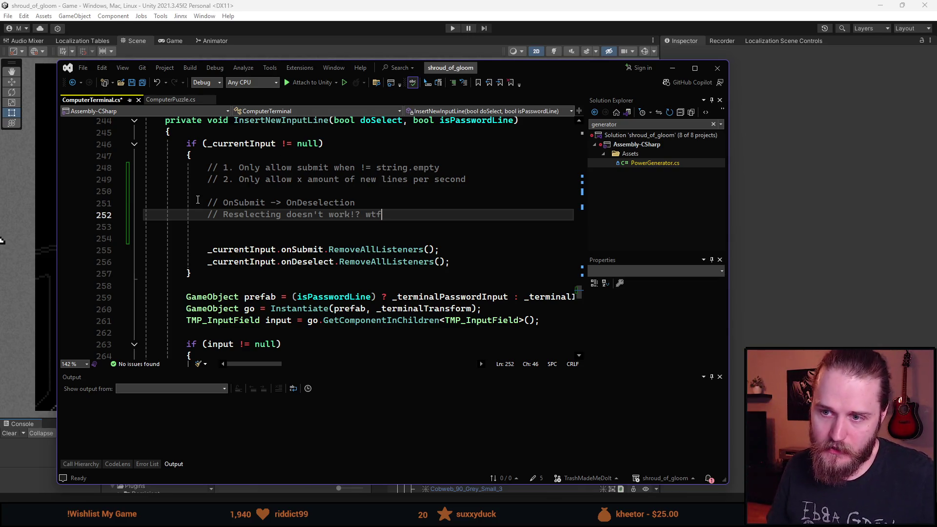
pyautogui.click(266, 202)
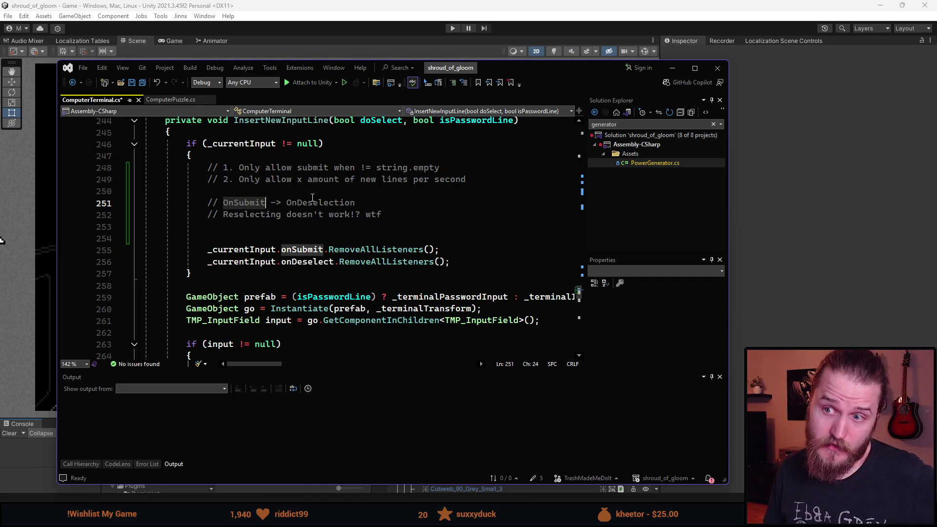
pyautogui.click(352, 202)
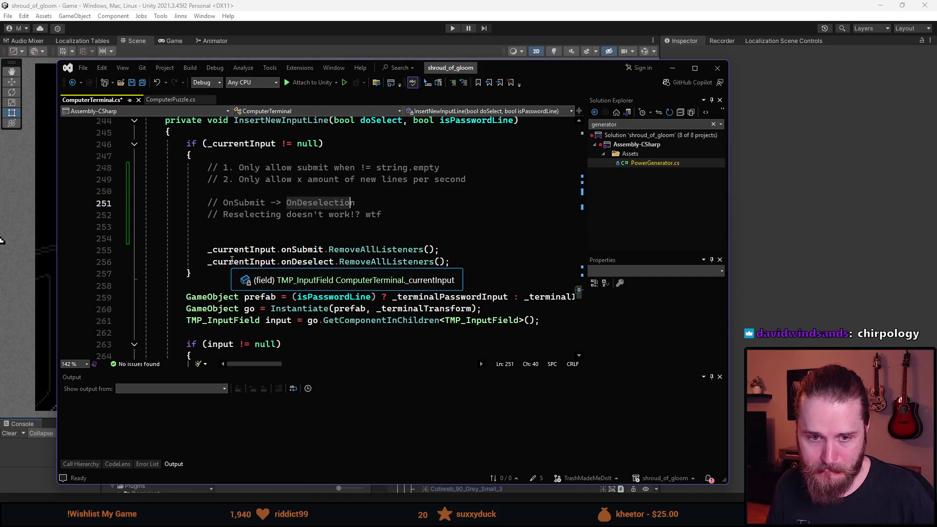
pyautogui.moveTo(229, 255)
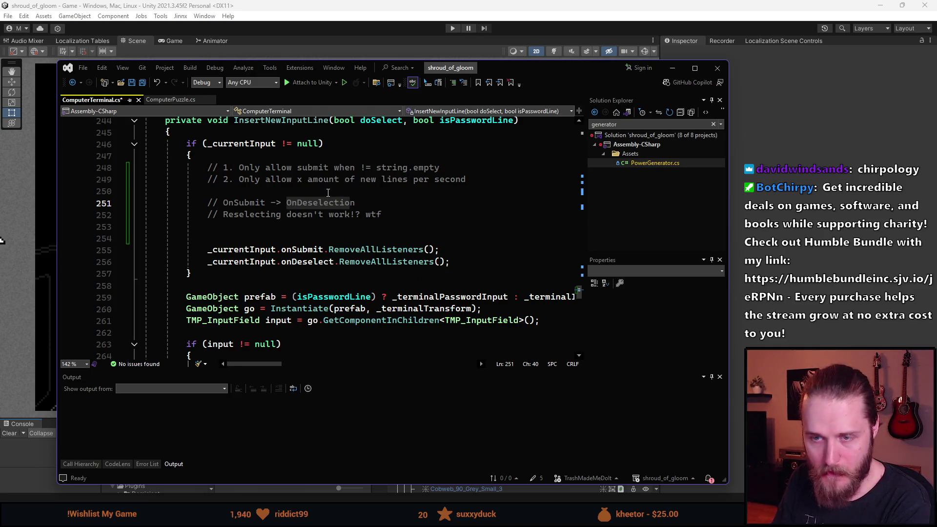
pyautogui.press('End')
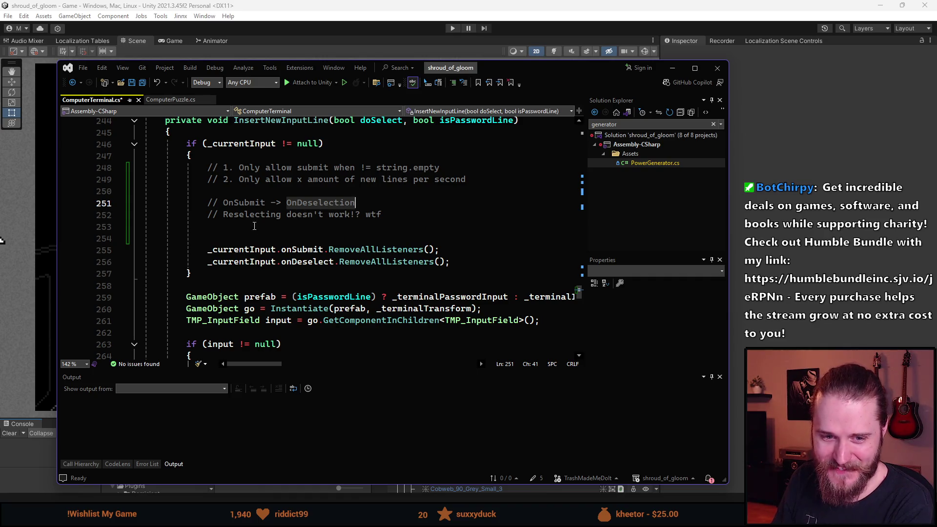
pyautogui.click(213, 229)
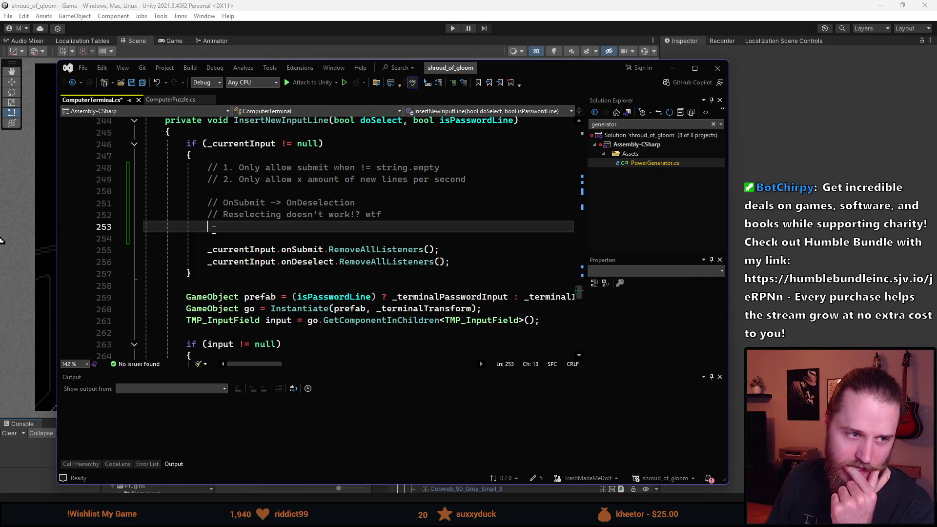
# Select the comment lines from line 249, then return to the Unity editor
pyautogui.moveTo(213, 230); pyautogui.dragTo(208, 171)
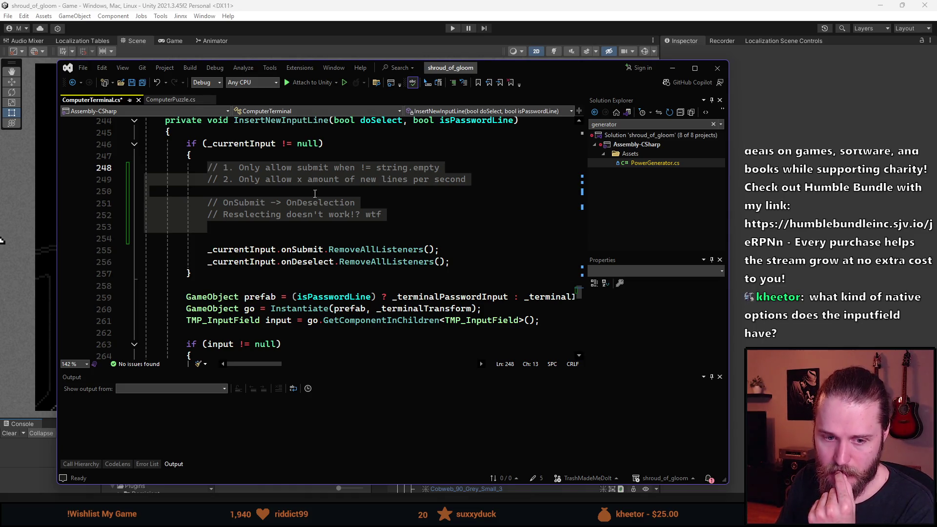
pyautogui.hotkey('alt', 'Tab')
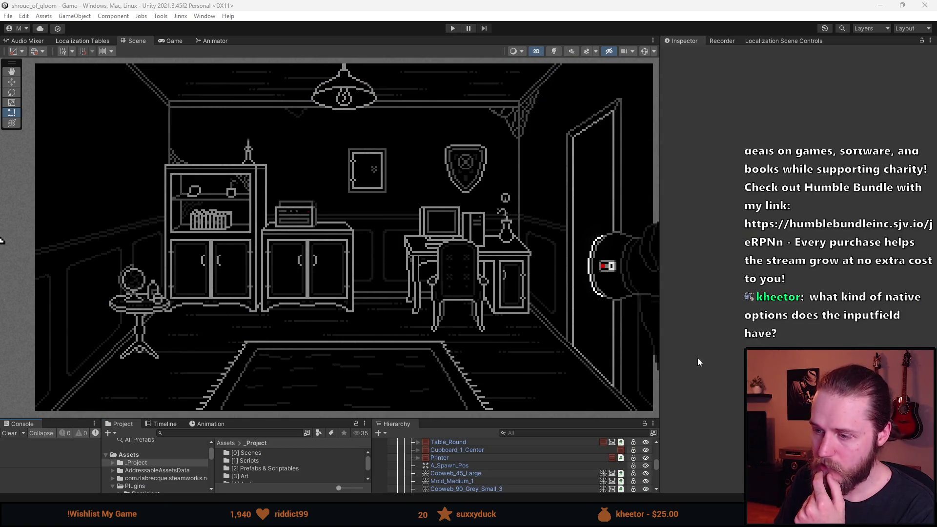
# Search the Project panel for 'terminal' and open the Terminal_Input_Line prefab's InputField (TMP)
pyautogui.moveTo(539, 419); pyautogui.dragTo(540, 264)
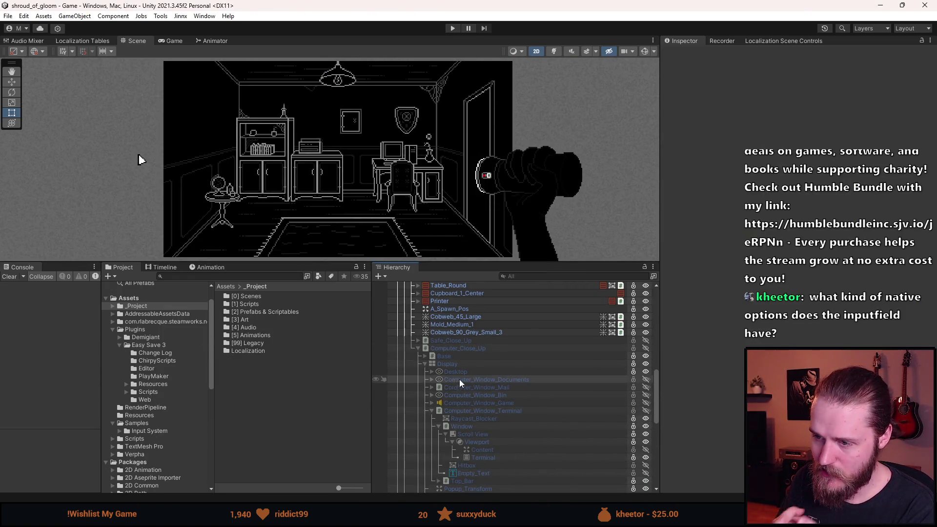
pyautogui.click(239, 277)
pyautogui.write('terminal')
pyautogui.doubleClick(261, 382)
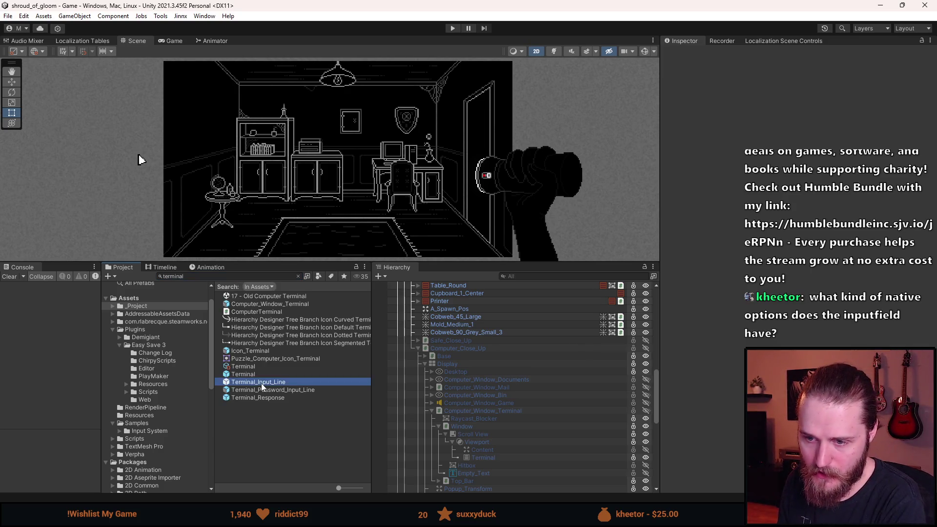
pyautogui.click(469, 313)
# Widen the Inspector and review the input field's Transition, 40-character limit and single-line settings
pyautogui.scroll(-8, 719, 255)
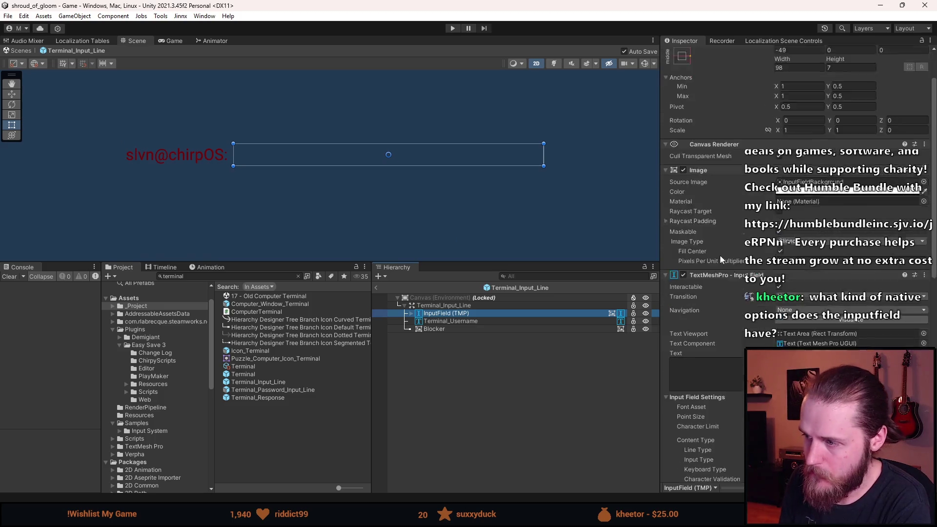
pyautogui.moveTo(662, 138)
pyautogui.mouseDown()
pyautogui.moveTo(638, 146)
pyautogui.moveTo(253, 158)
pyautogui.moveTo(289, 158)
pyautogui.mouseUp()
pyautogui.scroll(5, 440, 169)
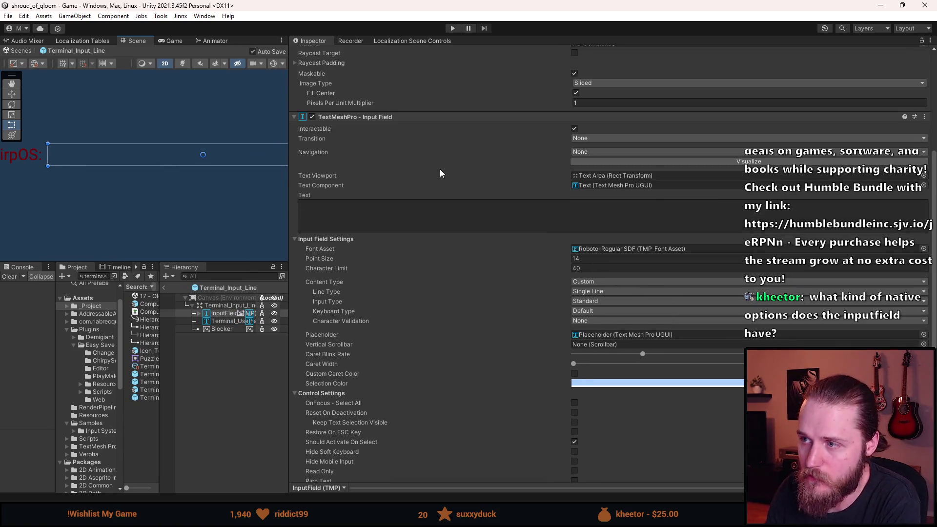
pyautogui.scroll(-4, 437, 165)
pyautogui.scroll(-1, 613, 125)
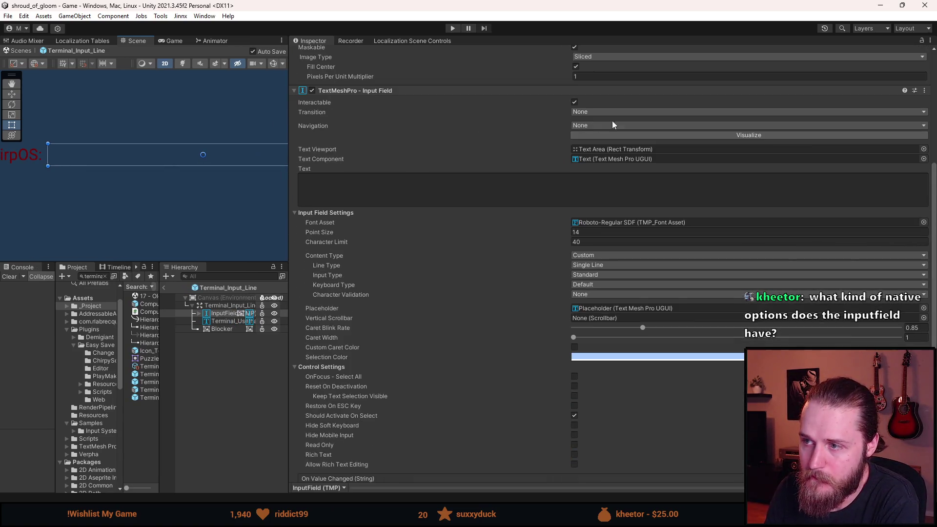
pyautogui.click(600, 111)
pyautogui.press('Escape')
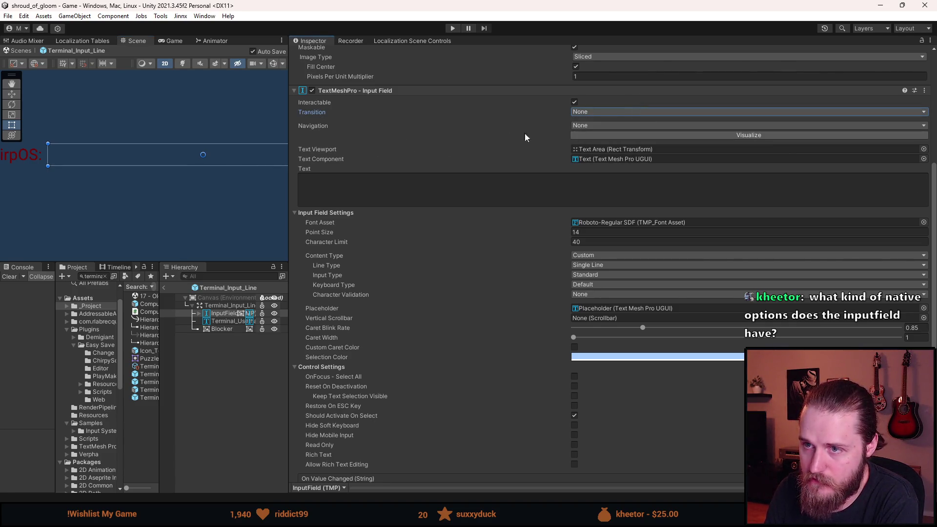
pyautogui.scroll(-2, 390, 184)
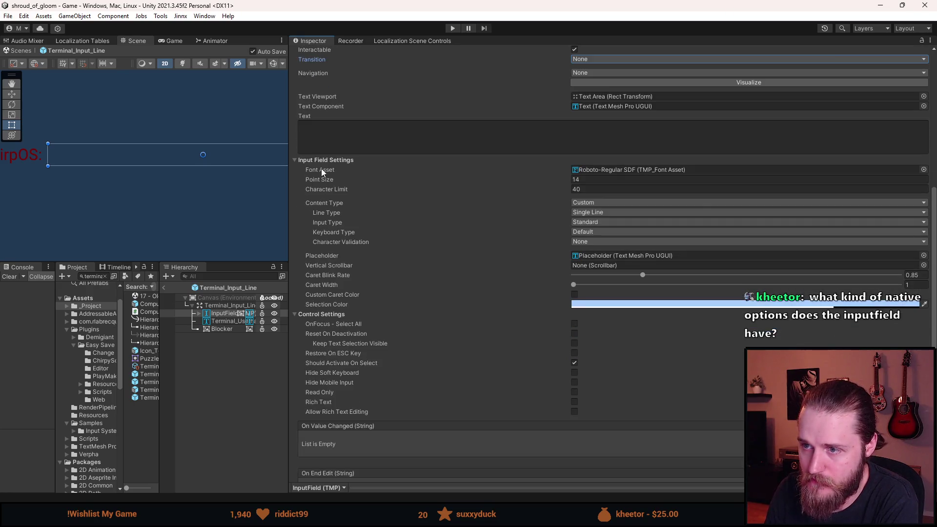
pyautogui.scroll(-1, 349, 200)
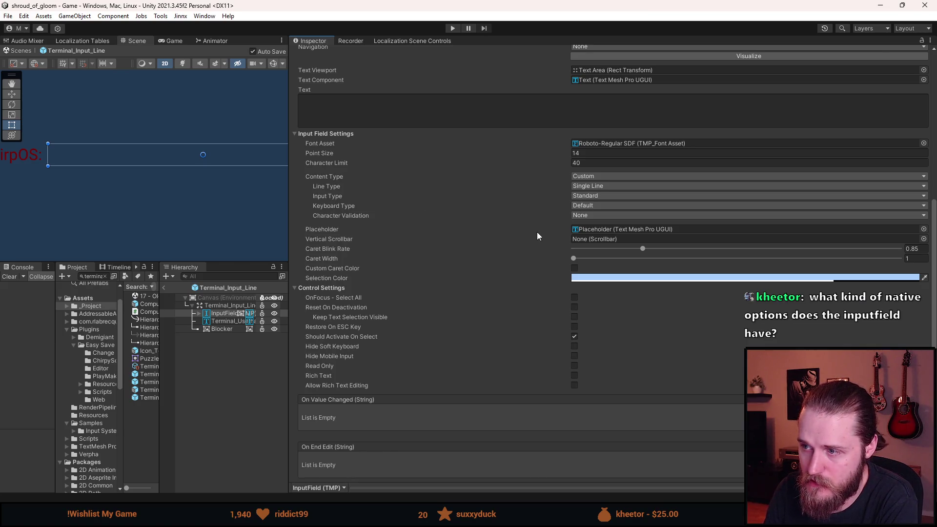
pyautogui.scroll(-1, 444, 219)
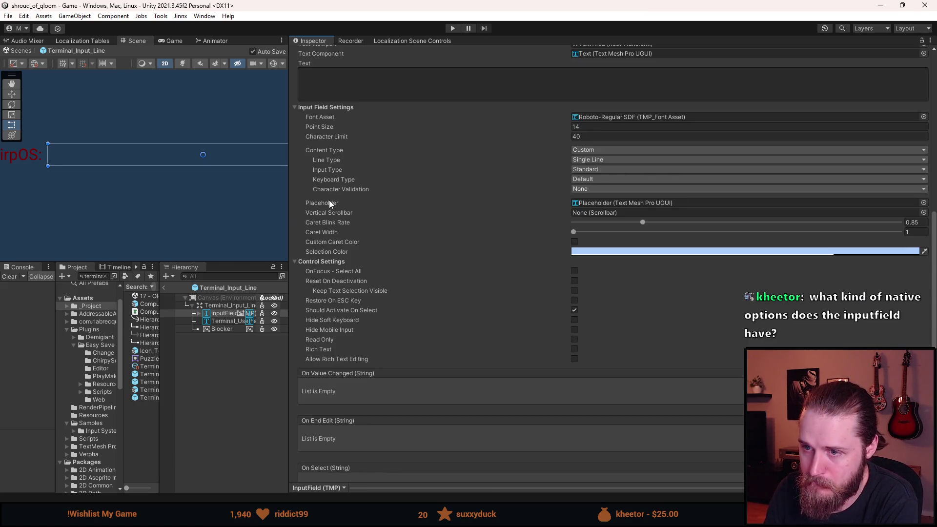
pyautogui.scroll(-1, 343, 234)
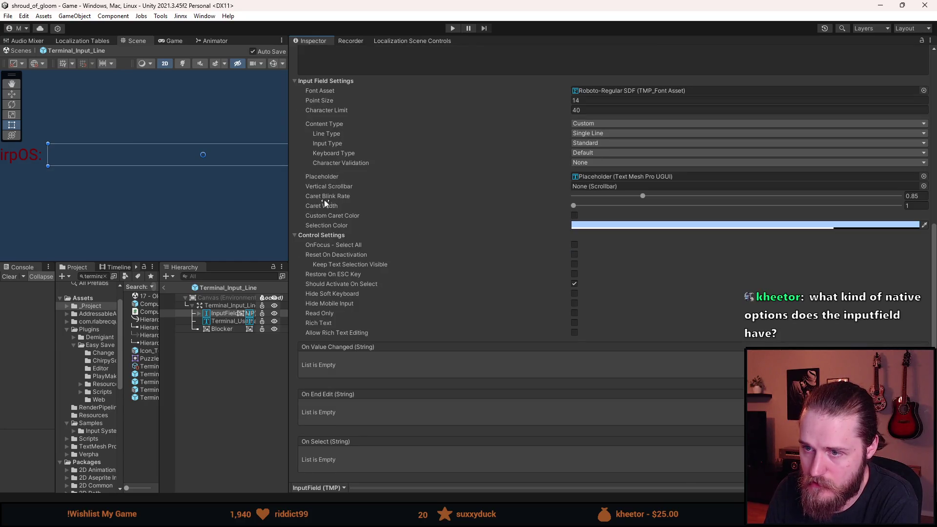
pyautogui.scroll(-1, 341, 241)
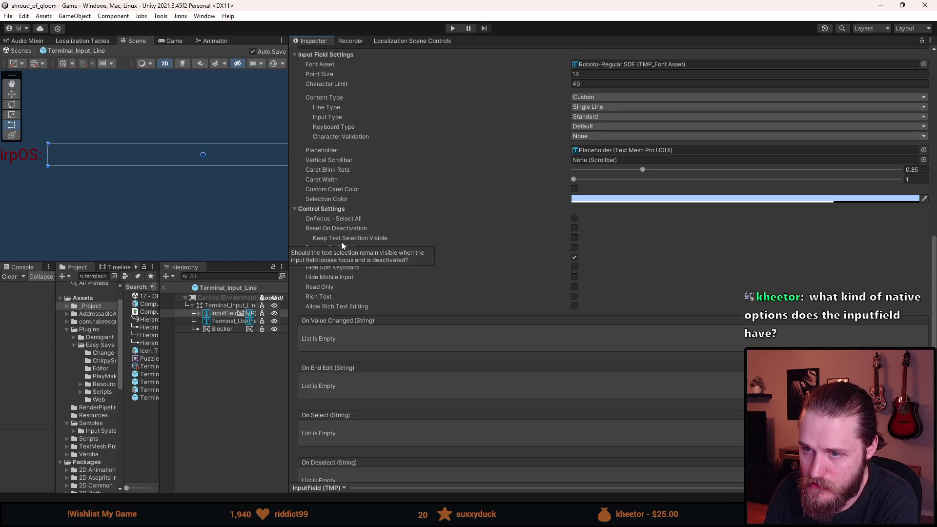
pyautogui.scroll(-1, 333, 221)
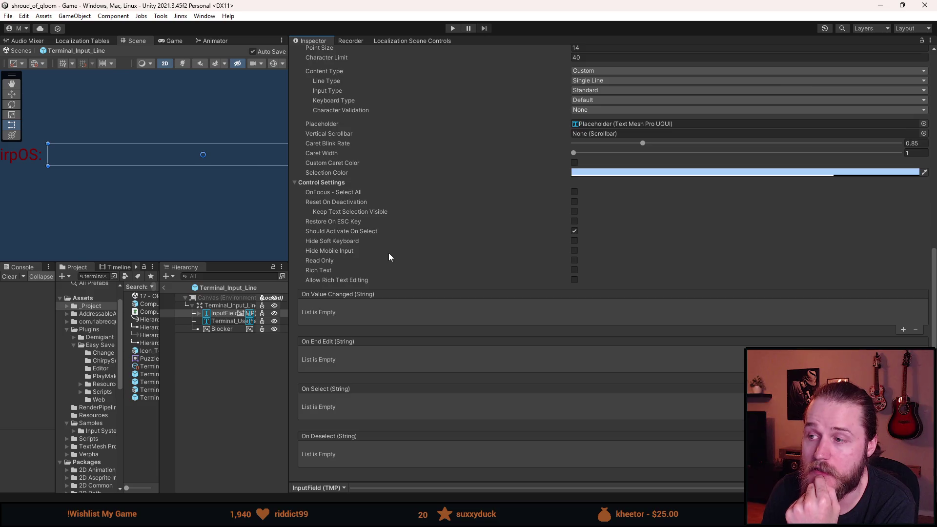
pyautogui.scroll(-3, 385, 254)
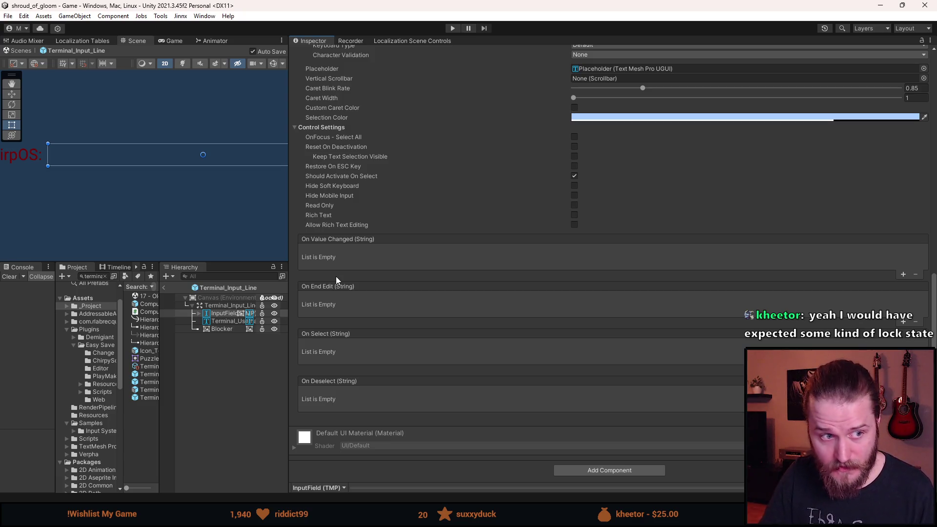
pyautogui.scroll(10, 382, 257)
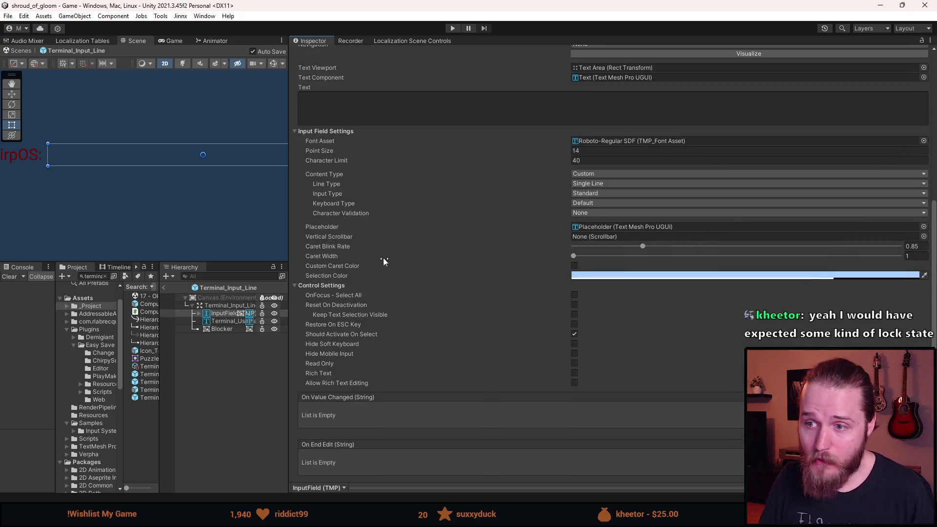
pyautogui.rightClick(372, 247)
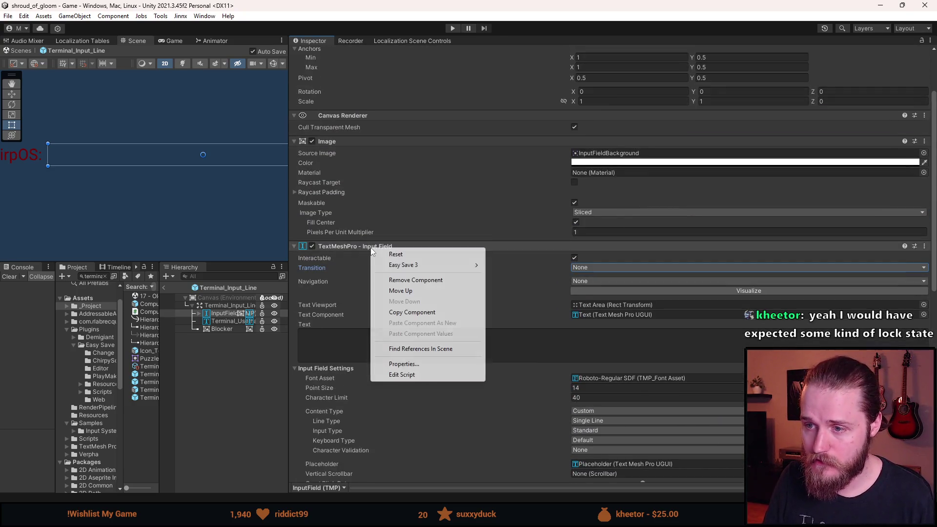
# Open the TMP_InputField.cs source in Visual Studio and scroll through it
pyautogui.click(390, 376)
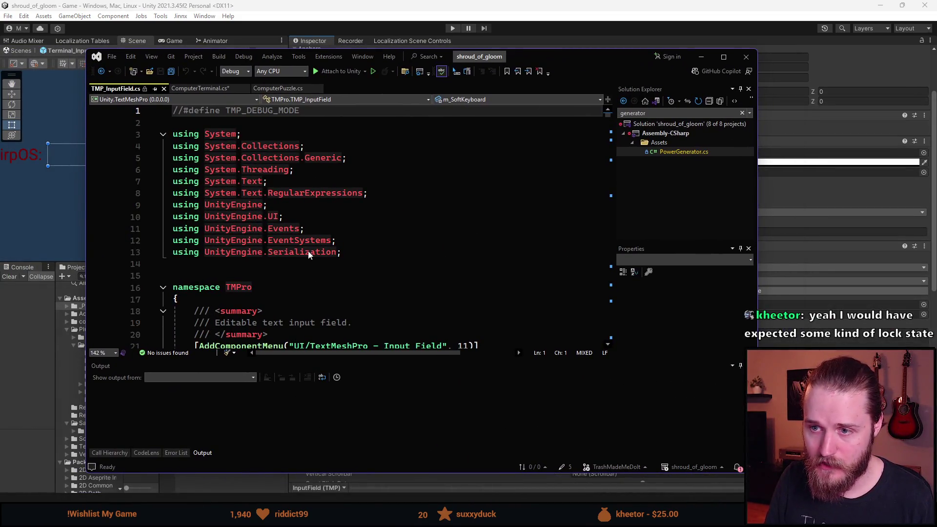
pyautogui.click(310, 218)
pyautogui.scroll(-7, 336, 233)
pyautogui.scroll(-4, 336, 233)
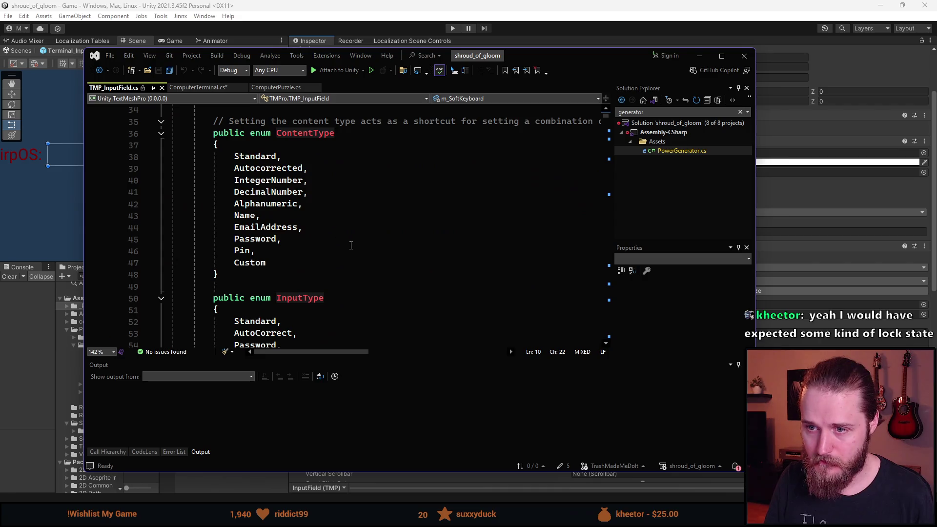
pyautogui.scroll(-6, 299, 260)
pyautogui.scroll(3, 300, 263)
pyautogui.scroll(-4, 300, 267)
pyautogui.scroll(-3, 300, 266)
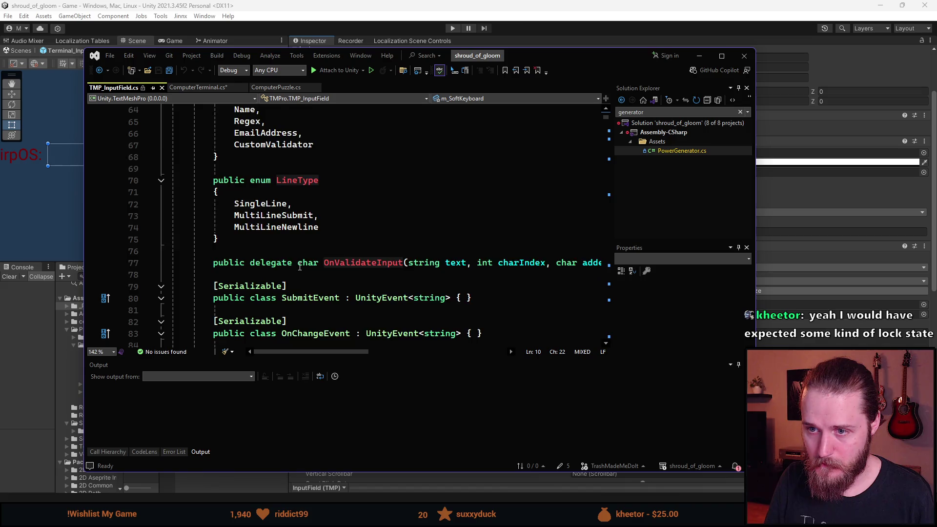
pyautogui.scroll(-2, 299, 266)
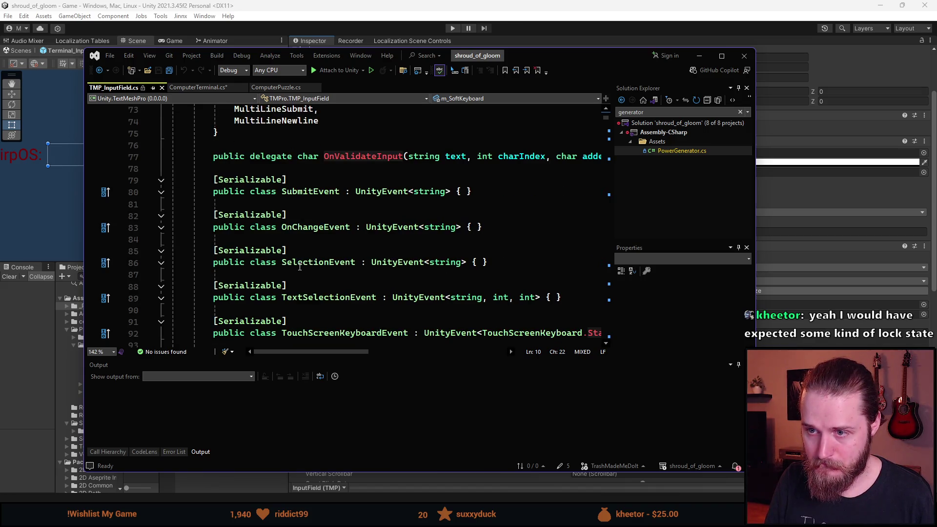
# Read the SubmitEvent class definition and the code that follows, then return to Unity
pyautogui.click(310, 193)
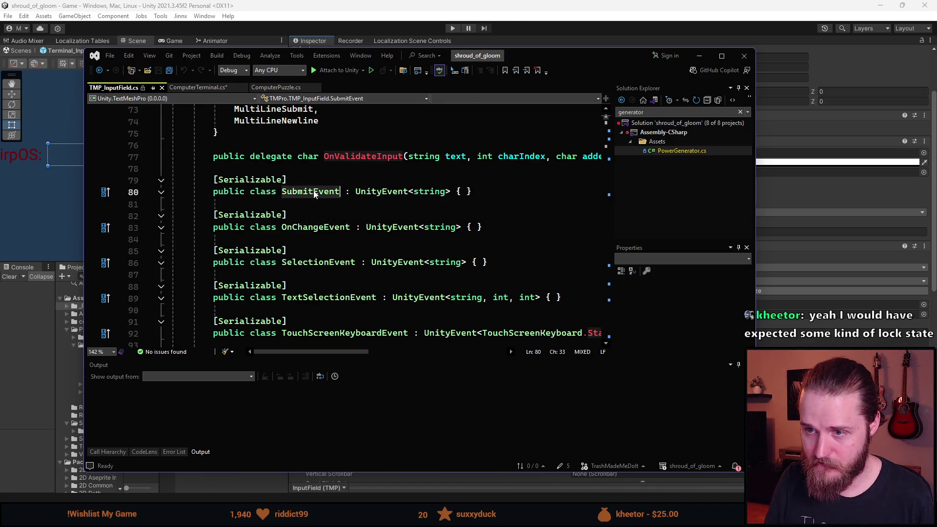
pyautogui.scroll(-1, 366, 266)
pyautogui.scroll(-2, 367, 270)
pyautogui.scroll(-9, 389, 276)
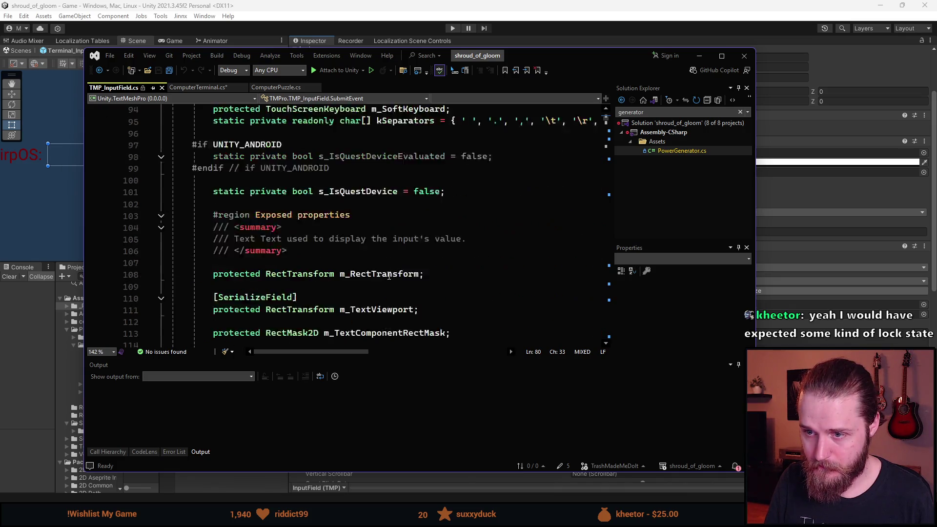
pyautogui.scroll(-20, 487, 199)
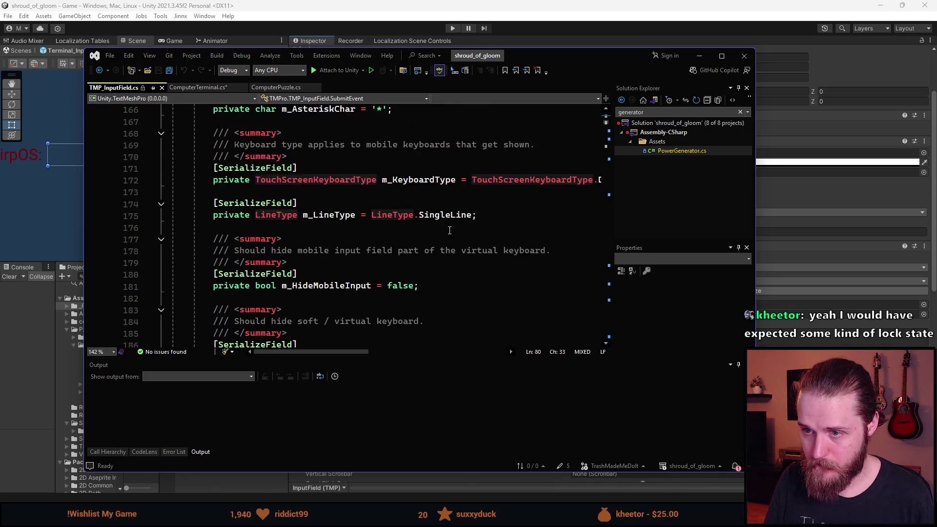
pyautogui.scroll(-5, 447, 240)
pyautogui.scroll(8, 447, 254)
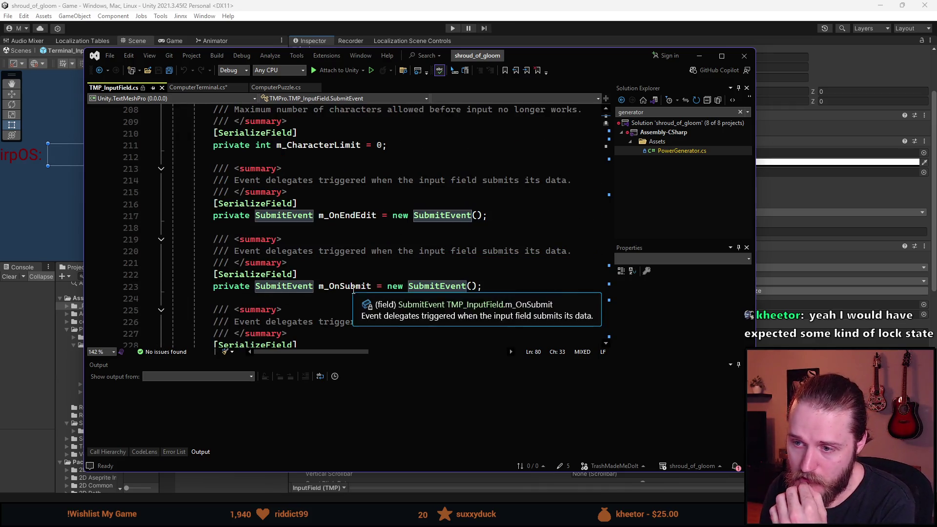
pyautogui.scroll(-1, 300, 286)
pyautogui.scroll(-20, 299, 286)
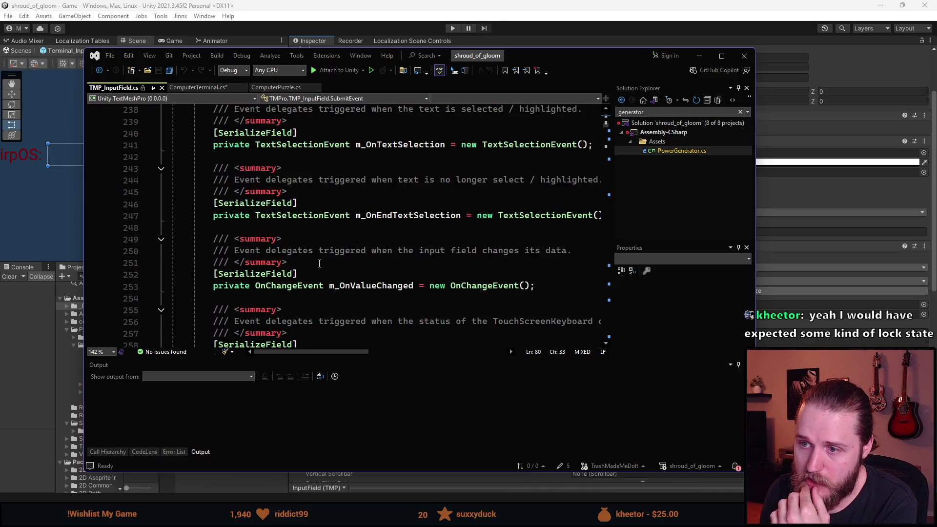
pyautogui.scroll(-10, 326, 263)
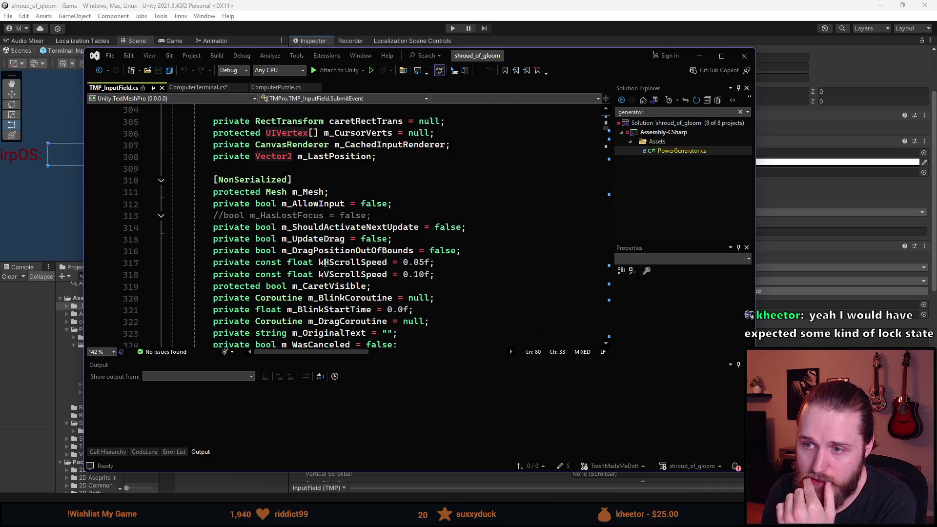
pyautogui.scroll(-7, 326, 263)
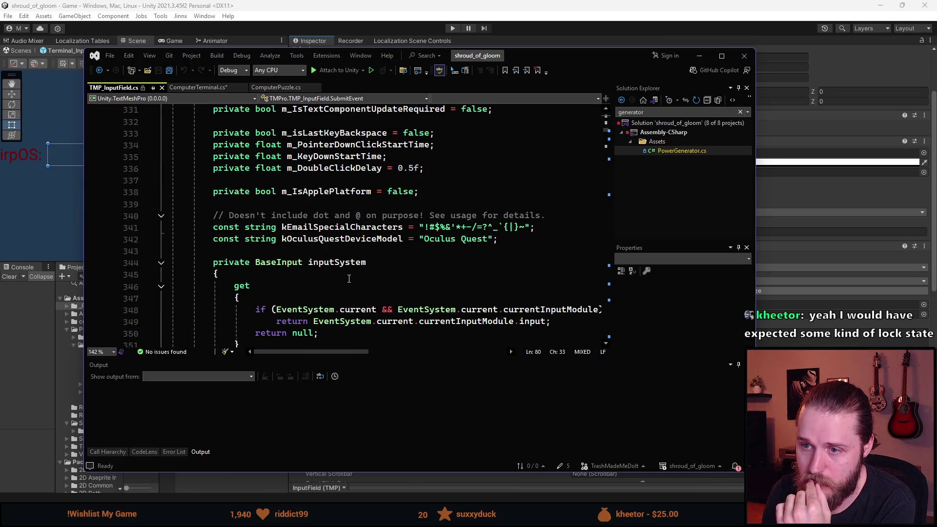
pyautogui.scroll(7, 349, 278)
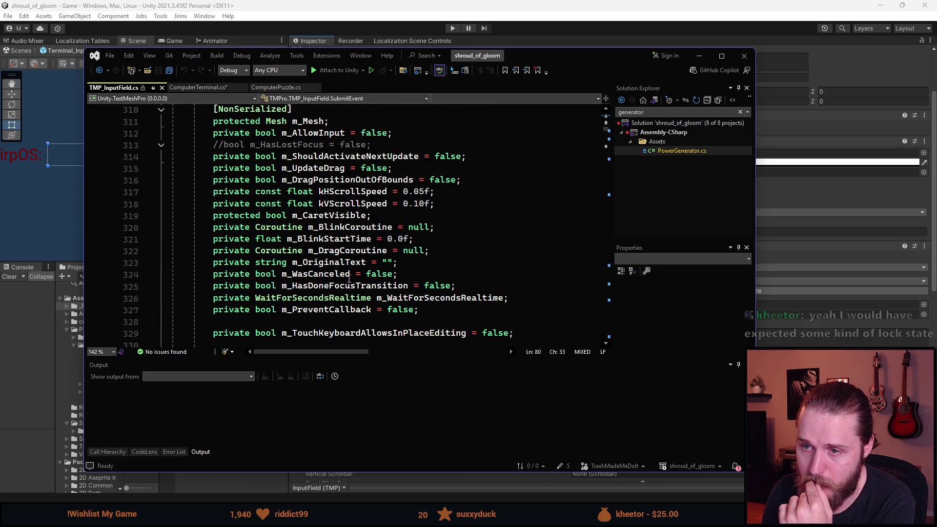
pyautogui.scroll(-11, 349, 278)
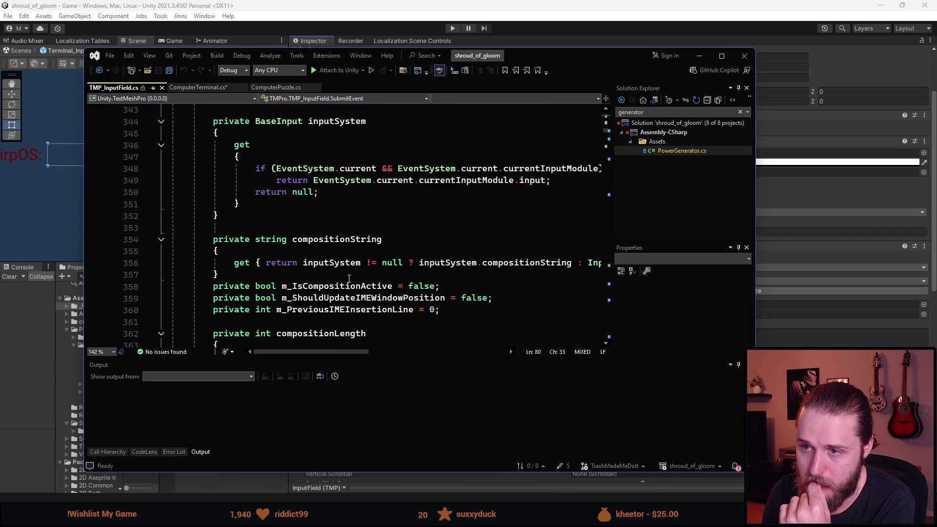
pyautogui.scroll(-8, 349, 279)
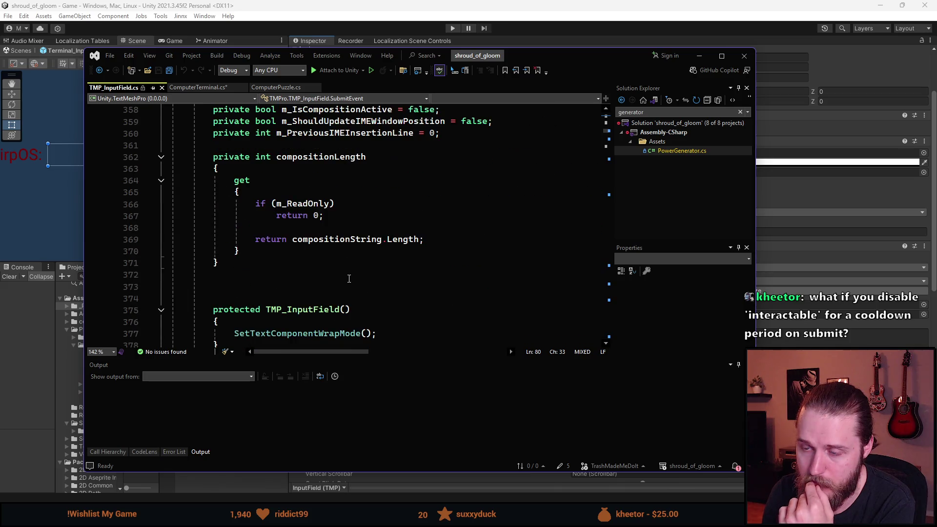
pyautogui.scroll(-4, 349, 278)
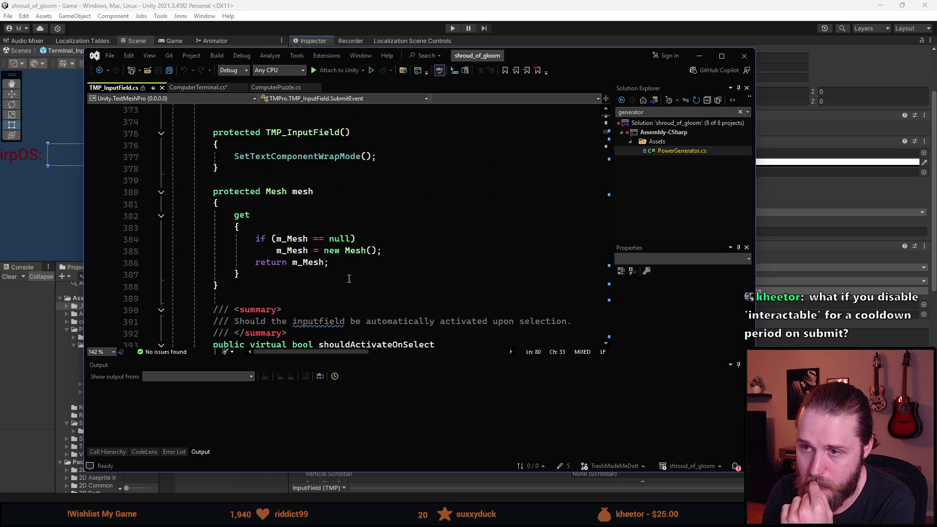
pyautogui.scroll(-20, 349, 278)
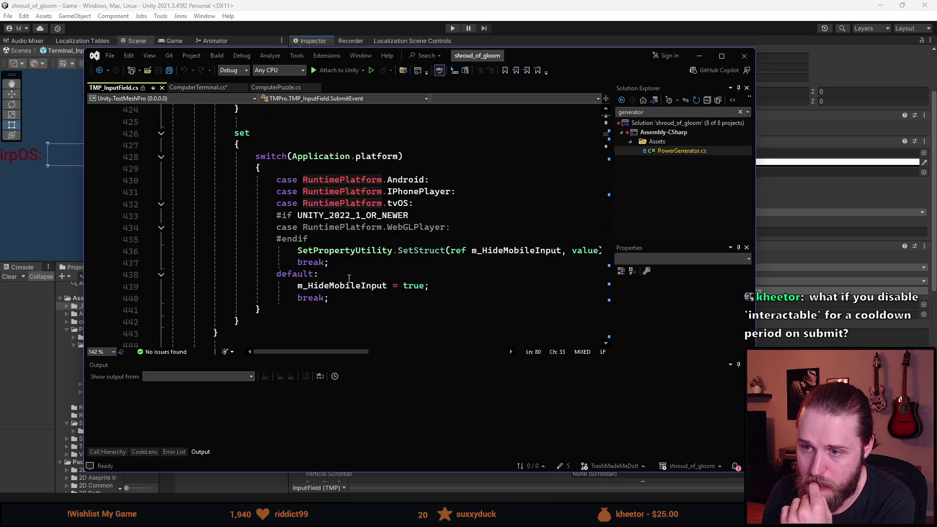
pyautogui.scroll(-11, 349, 278)
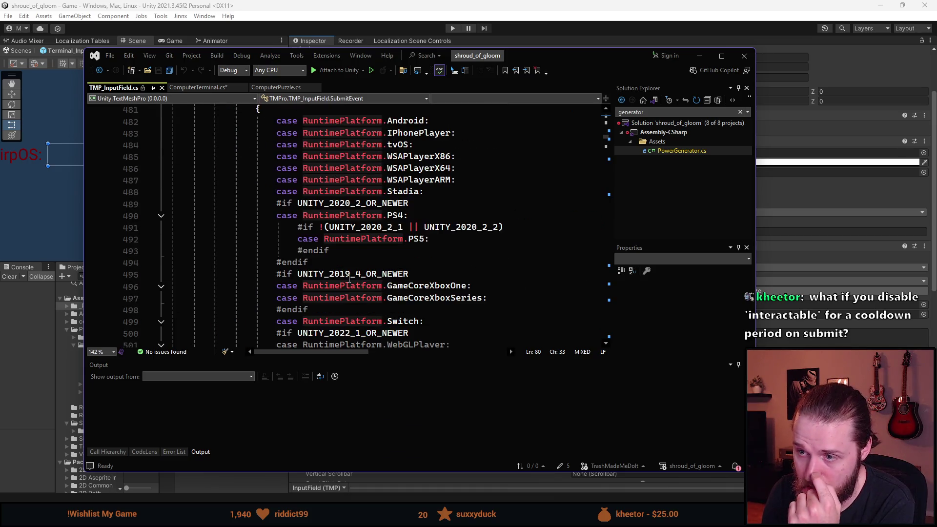
pyautogui.scroll(-5, 349, 278)
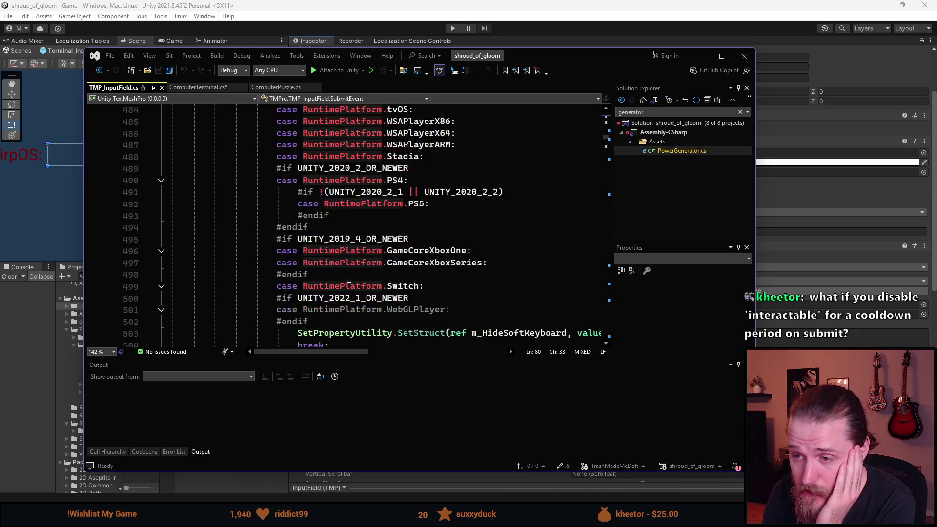
pyautogui.hotkey('alt', 'Tab')
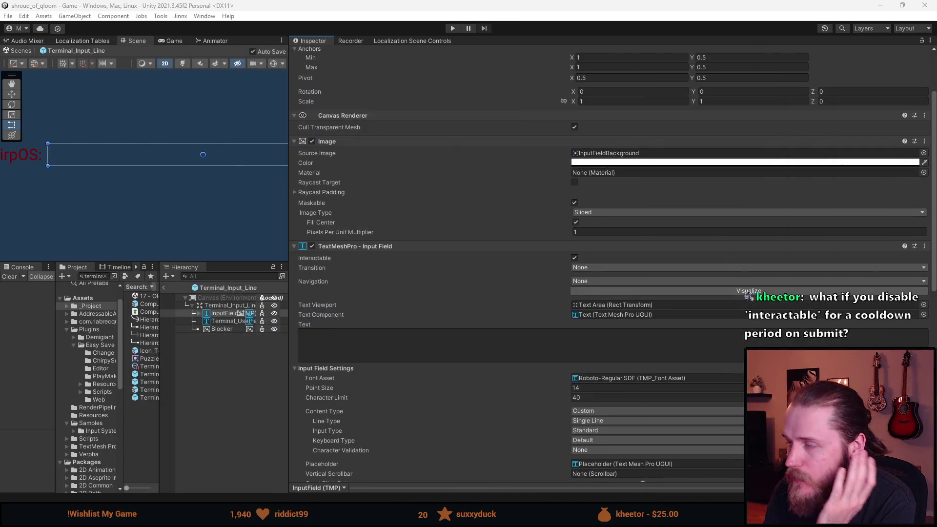
# Resize the panels to widen the Project list and Scene view and shrink the Inspector
pyautogui.click(198, 403)
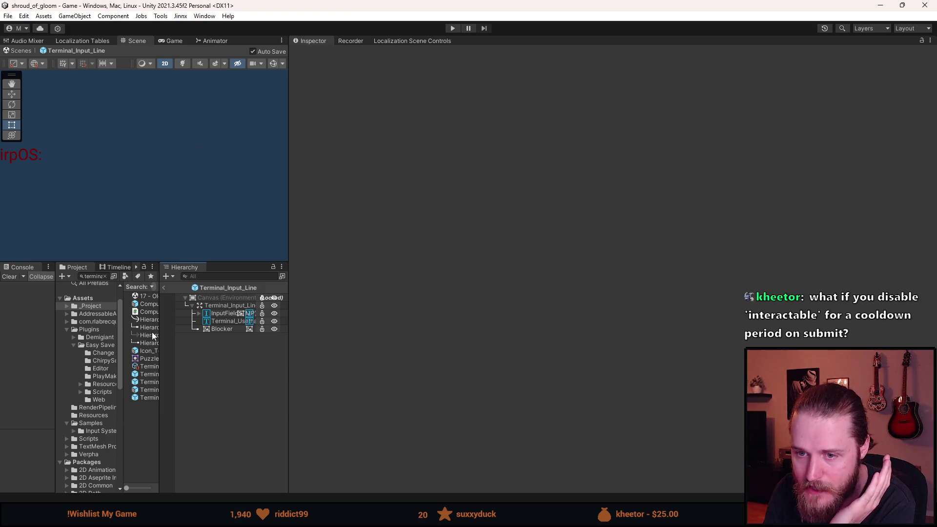
pyautogui.moveTo(157, 309)
pyautogui.mouseDown()
pyautogui.moveTo(234, 309)
pyautogui.moveTo(218, 309)
pyautogui.mouseUp()
pyautogui.moveTo(287, 204); pyautogui.dragTo(593, 213)
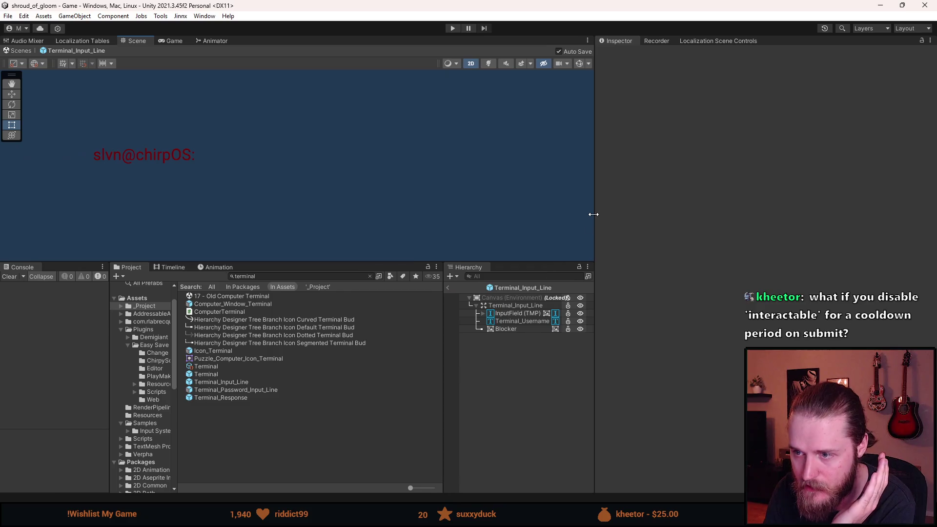
pyautogui.moveTo(445, 305); pyautogui.dragTo(390, 305)
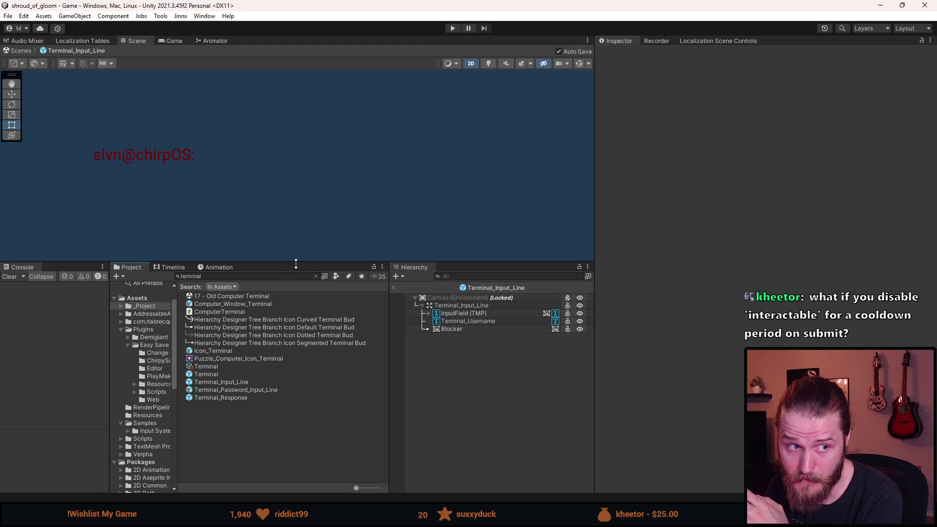
# Reselect InputField (TMP), then leave the prefab for the main room scene
pyautogui.click(475, 315)
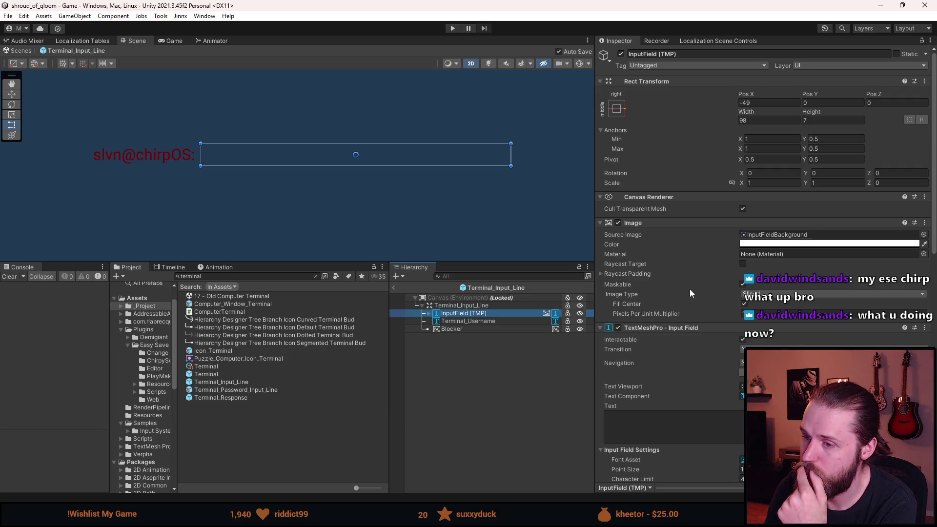
pyautogui.click(448, 306)
pyautogui.click(442, 376)
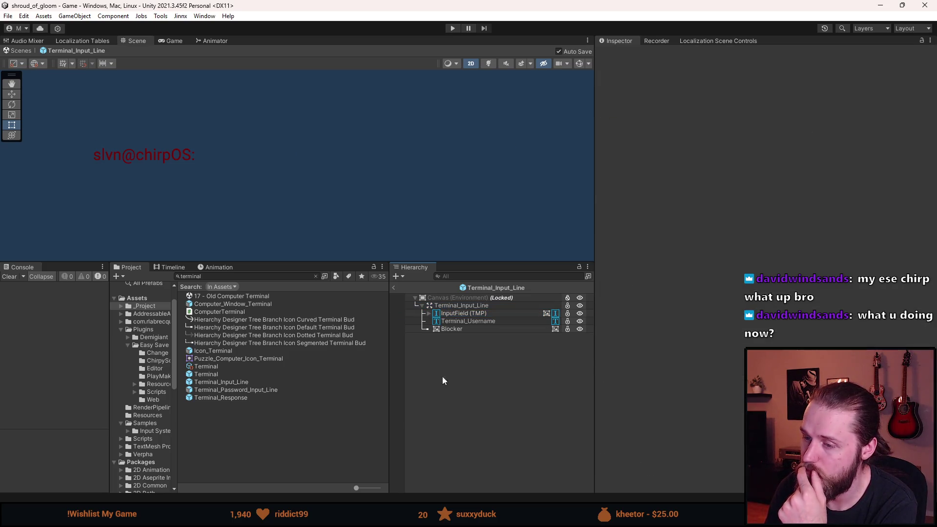
pyautogui.click(466, 313)
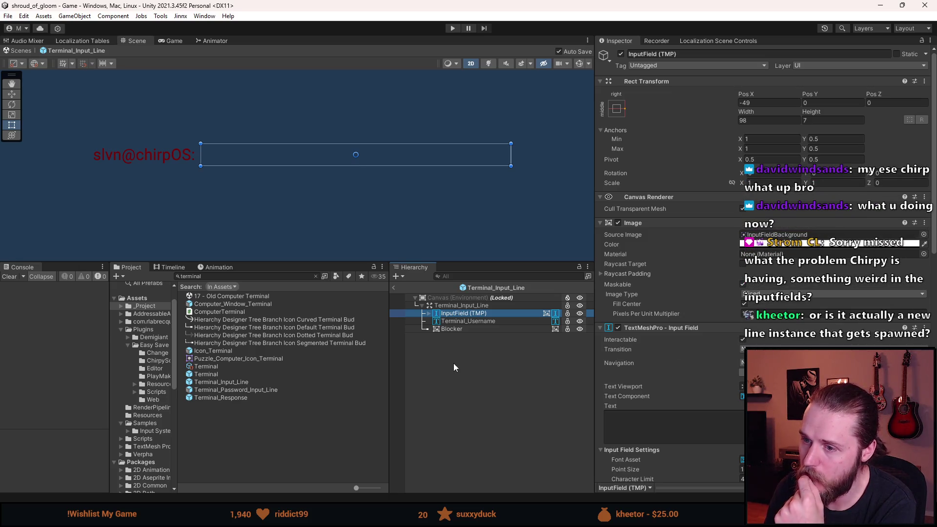
pyautogui.click(455, 366)
pyautogui.click(394, 288)
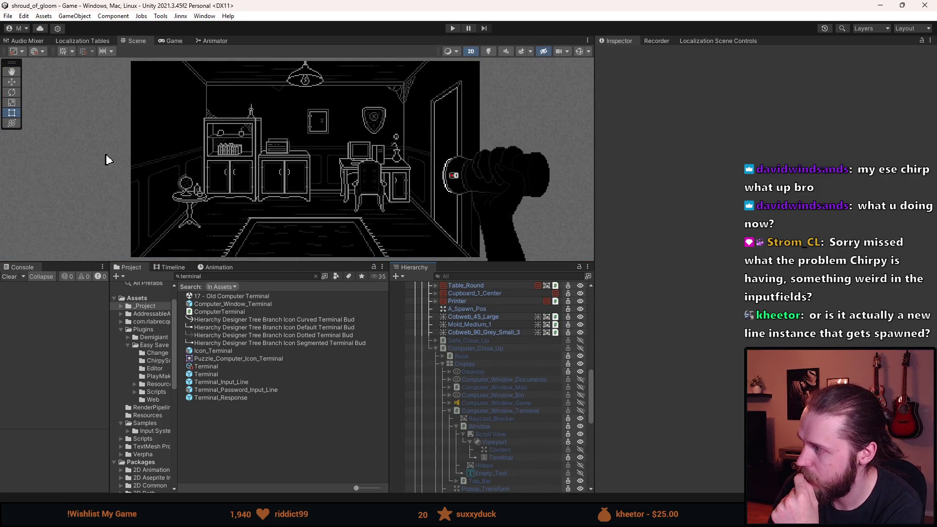
# Bring Visual Studio forward with the ComputerTerminal.cs tab showing
pyautogui.hotkey('alt', 'Tab')
pyautogui.moveTo(593, 82)
pyautogui.mouseDown()
pyautogui.moveTo(625, 87)
pyautogui.moveTo(570, 61)
pyautogui.mouseUp()
pyautogui.click(195, 93)
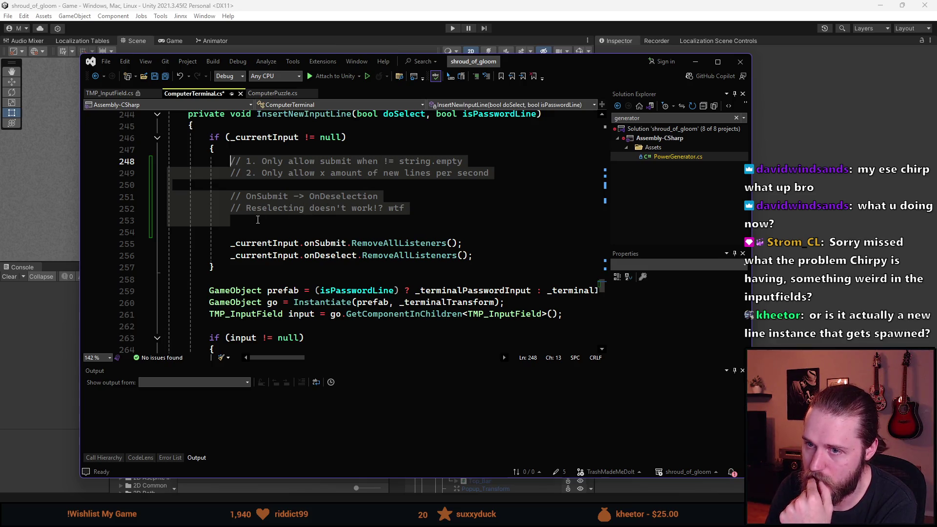
# Delete comment lines 248–253 and the leftover blank lines, then return to Unity
pyautogui.click(249, 226)
pyautogui.hotkey('shift', 'Up')
pyautogui.hotkey('shift', 'Up')
pyautogui.hotkey('shift', 'Up')
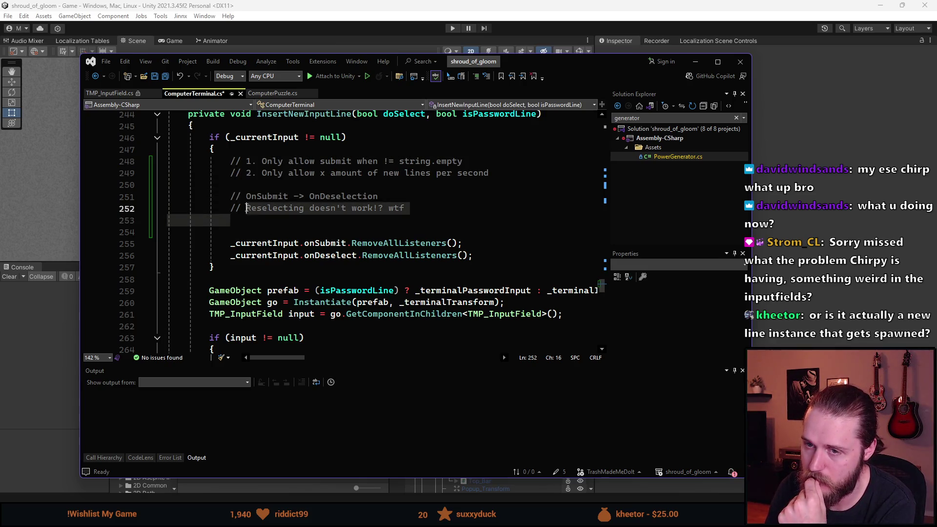
pyautogui.press('Delete')
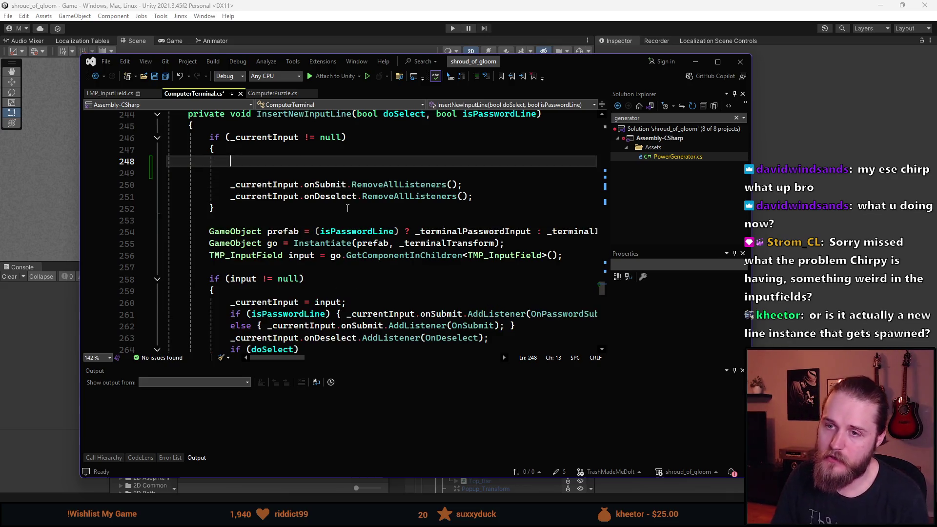
pyautogui.press('BackSpace')
pyautogui.press('Delete')
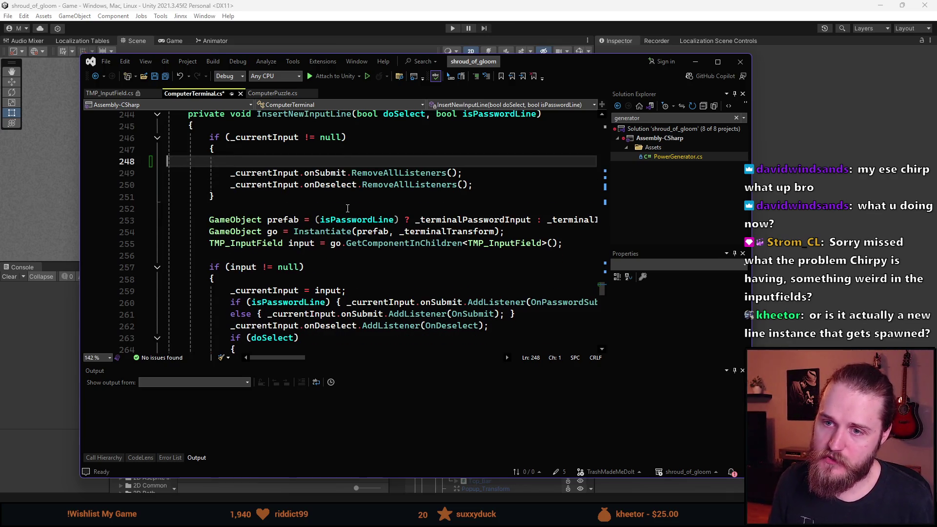
pyautogui.press('BackSpace')
pyautogui.scroll(-1, 371, 198)
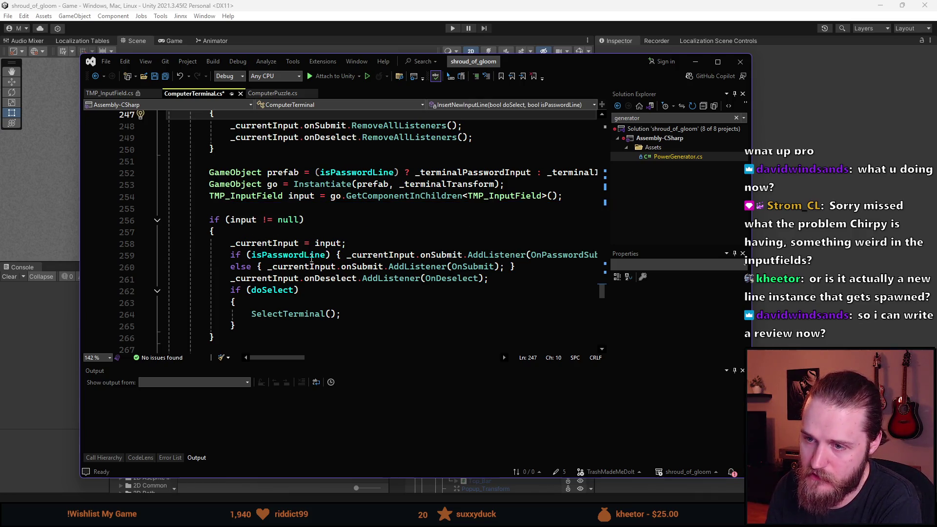
pyautogui.scroll(1, 366, 251)
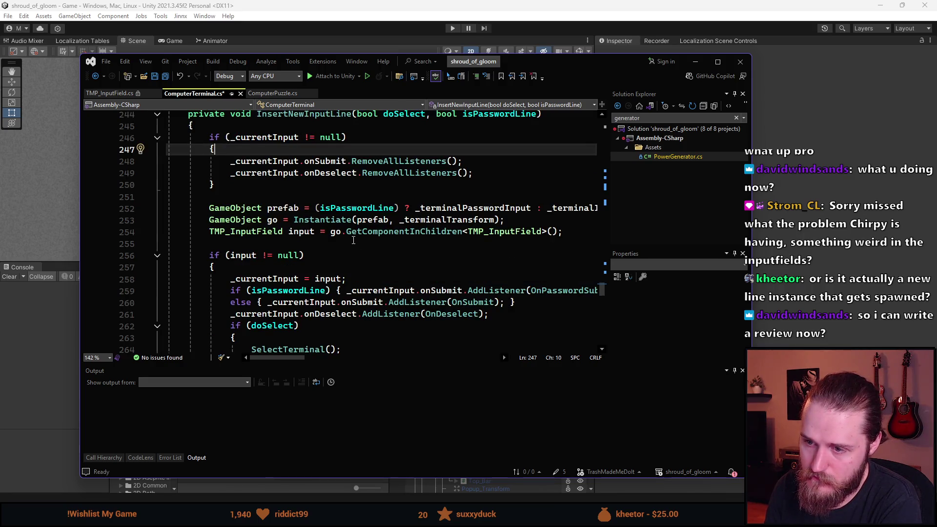
pyautogui.scroll(-1, 354, 240)
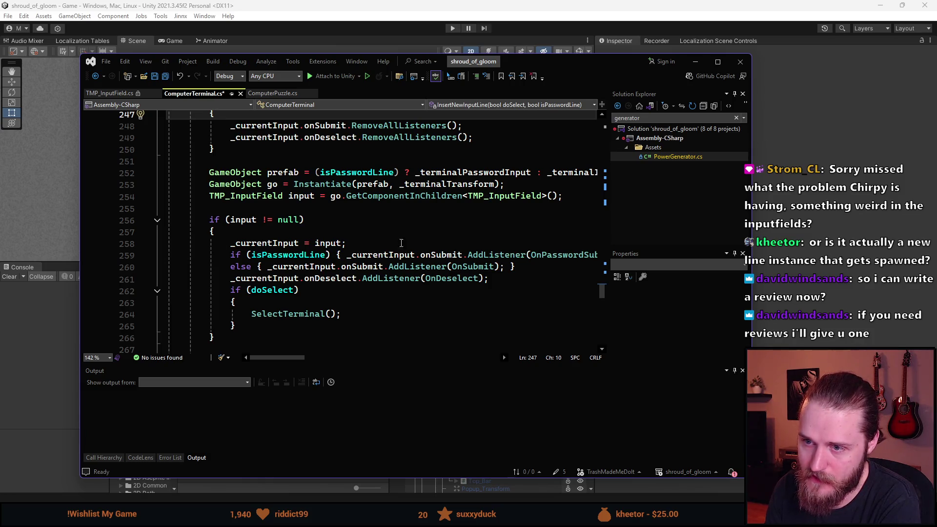
pyautogui.hotkey('alt', 'Tab')
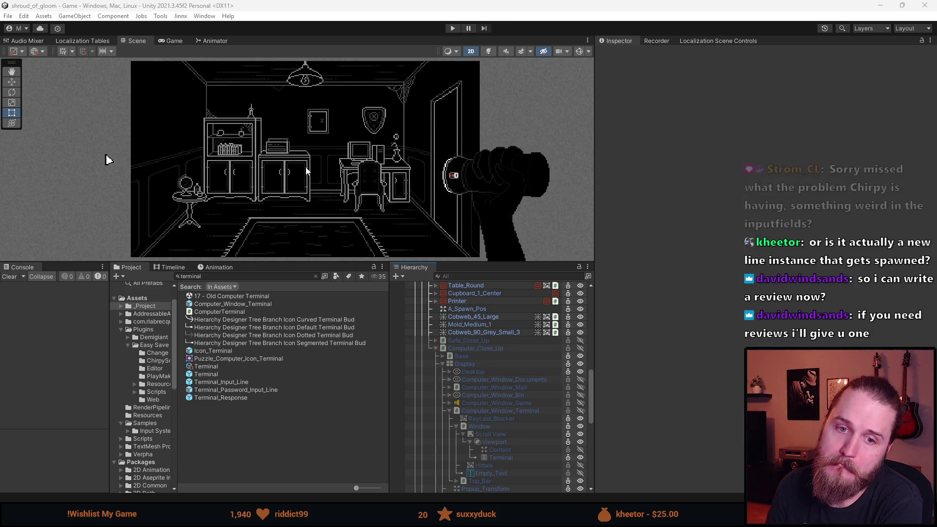
# Start play mode, enlarge the Game view, and zoom in on the in-game computer desktop
pyautogui.click(454, 28)
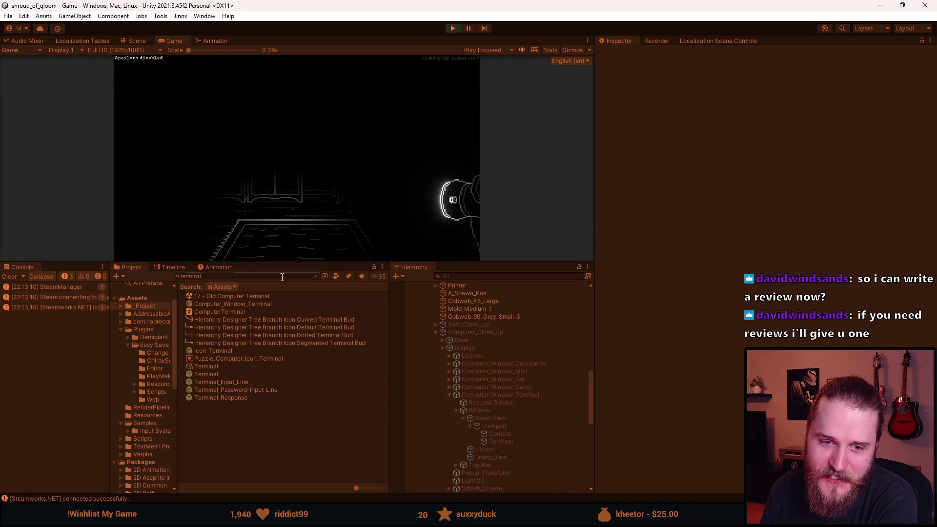
pyautogui.moveTo(312, 263); pyautogui.dragTo(312, 432)
pyautogui.click(395, 230)
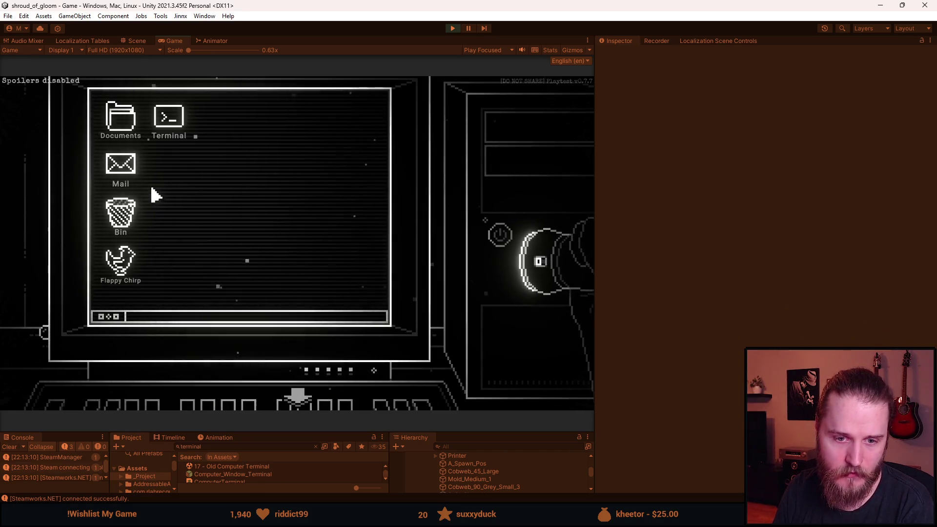
# Open the in-game Terminal, submit empty and typed lines, run 'clear', then pause
pyautogui.doubleClick(161, 136)
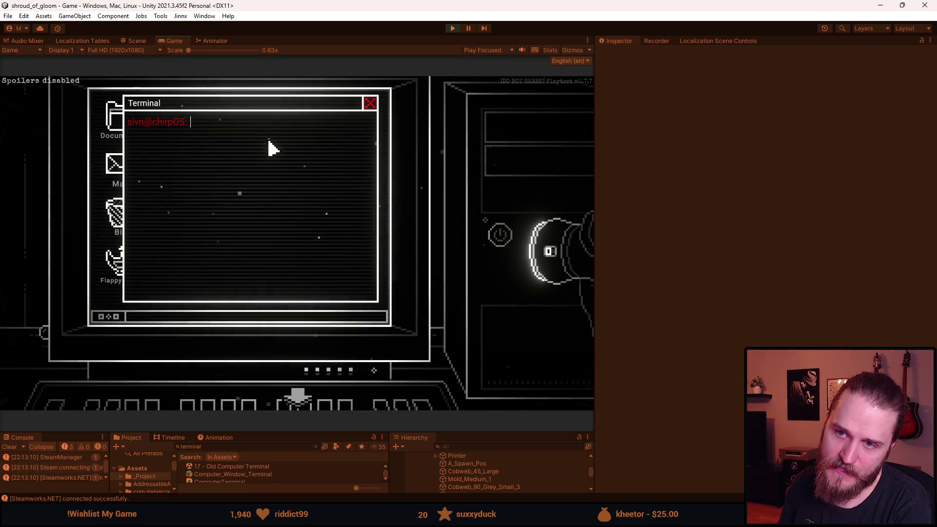
pyautogui.press('Return')
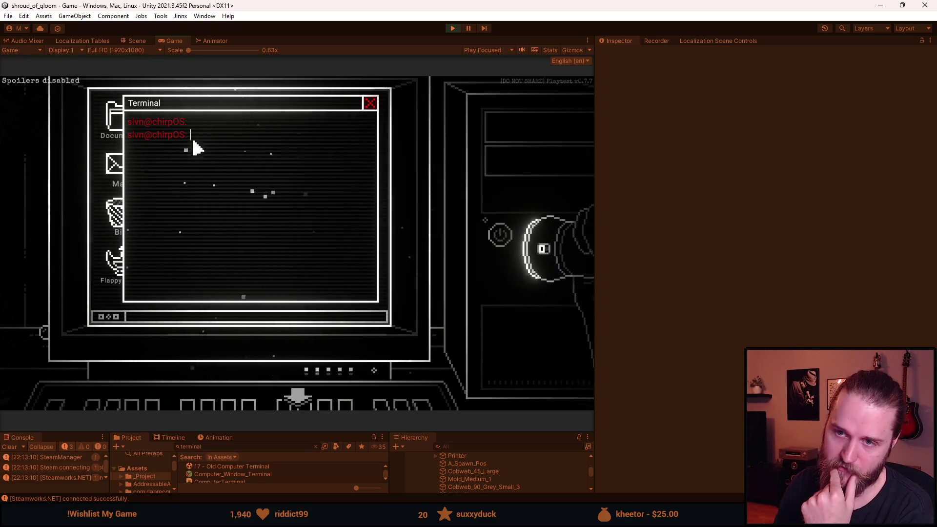
pyautogui.press('Return')
pyautogui.press('Return')
pyautogui.press('Return')
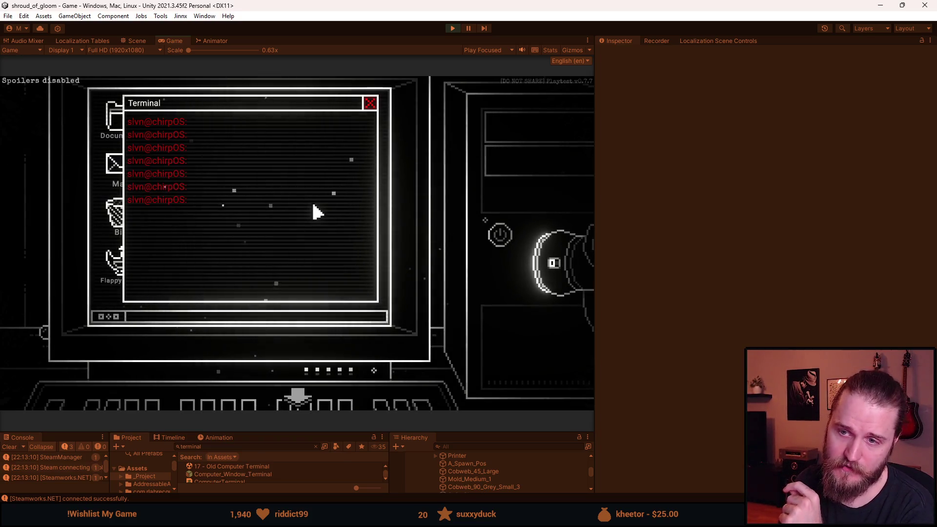
pyautogui.write('kaljsdkjahskdja')
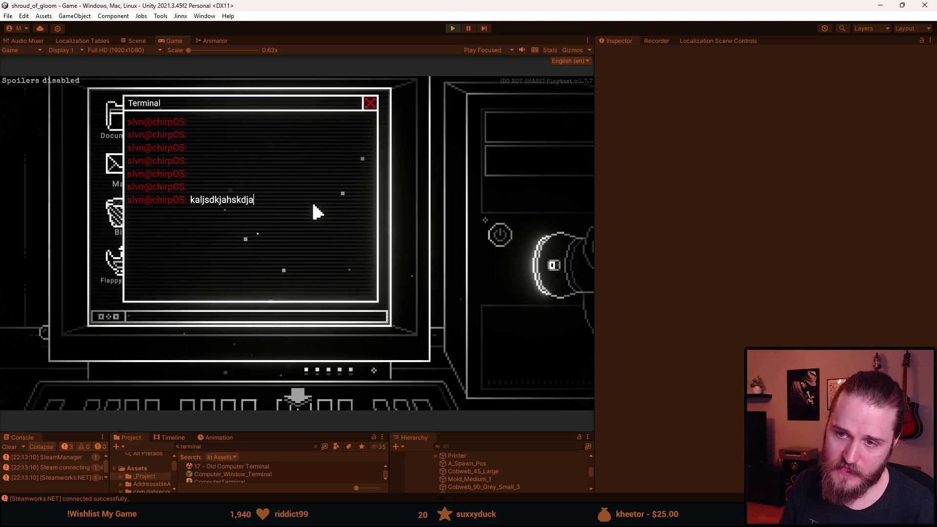
pyautogui.press('Return')
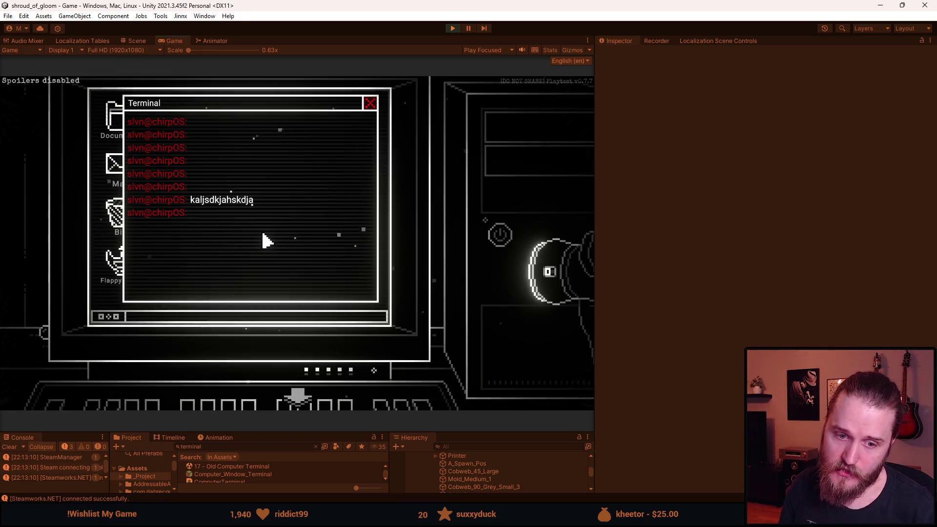
pyautogui.write('clear')
pyautogui.press('Return')
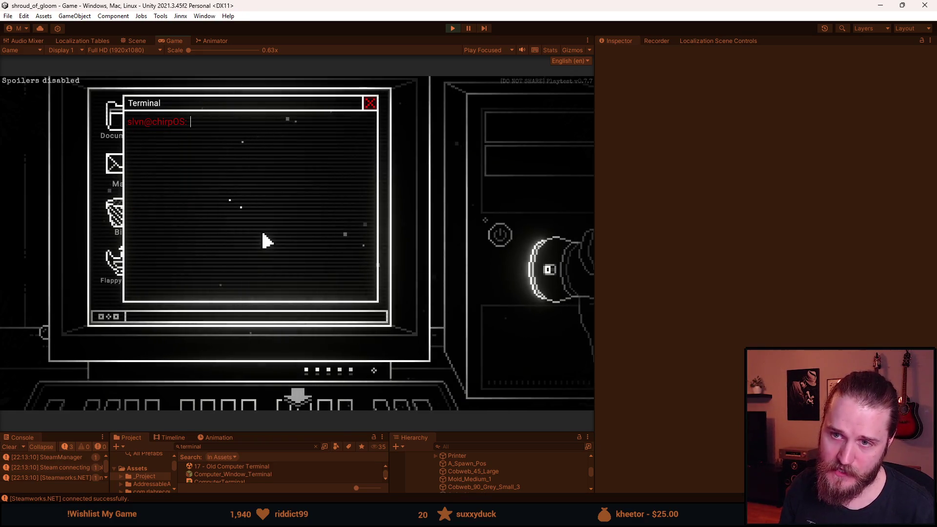
pyautogui.press('Escape')
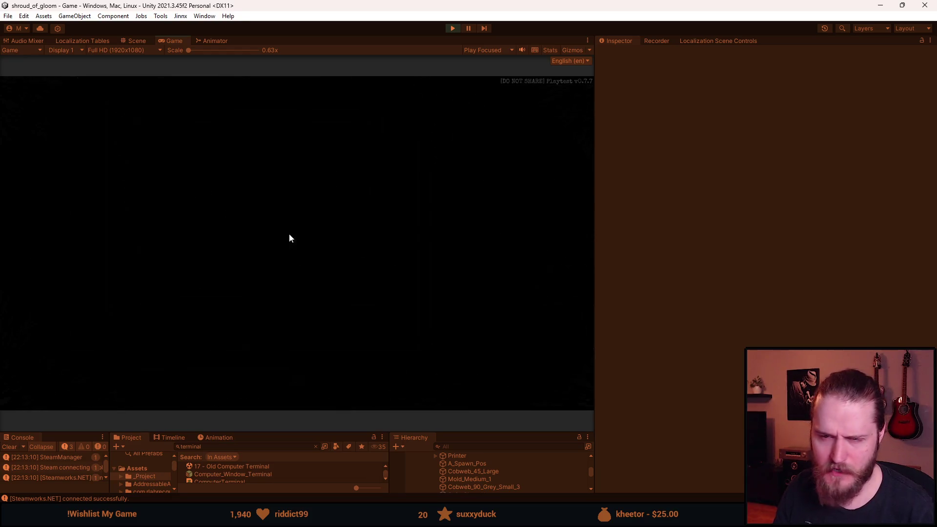
# Look through the Video settings' Frame rate choices, then back out of the pause menu and resume the game
pyautogui.click(305, 257)
pyautogui.click(305, 207)
pyautogui.click(351, 229)
pyautogui.click(331, 285)
pyautogui.click(314, 353)
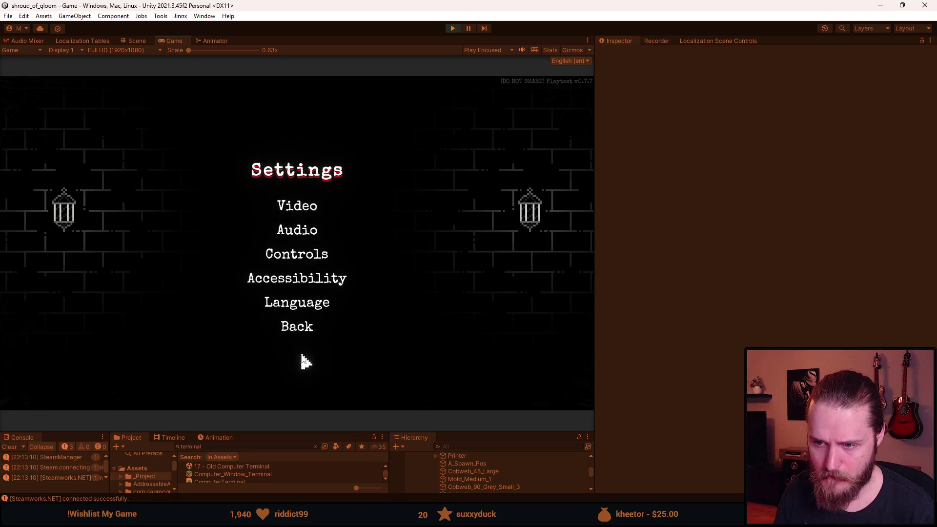
pyautogui.click(297, 326)
pyautogui.click(295, 231)
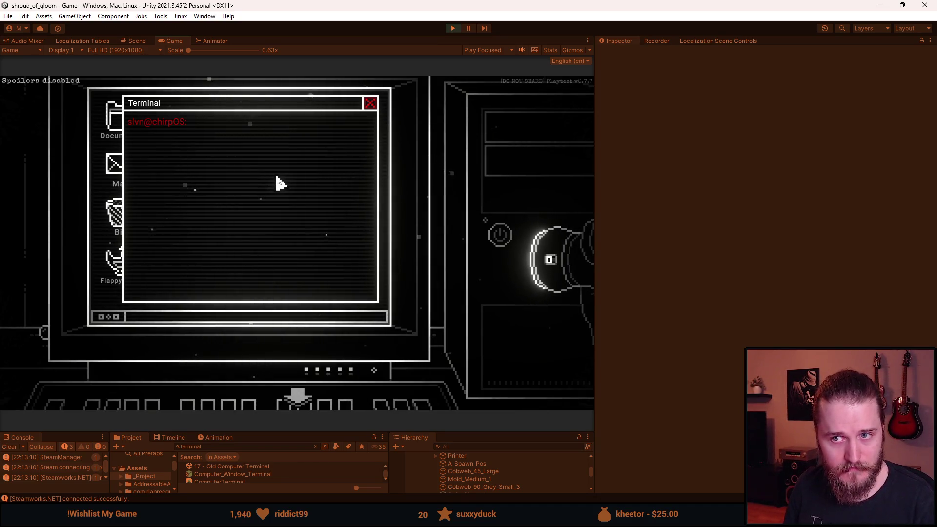
# Test empty submissions in the terminal, clear it, and leave two empty prompt lines
pyautogui.press('Return')
pyautogui.press('Return')
pyautogui.press('Return')
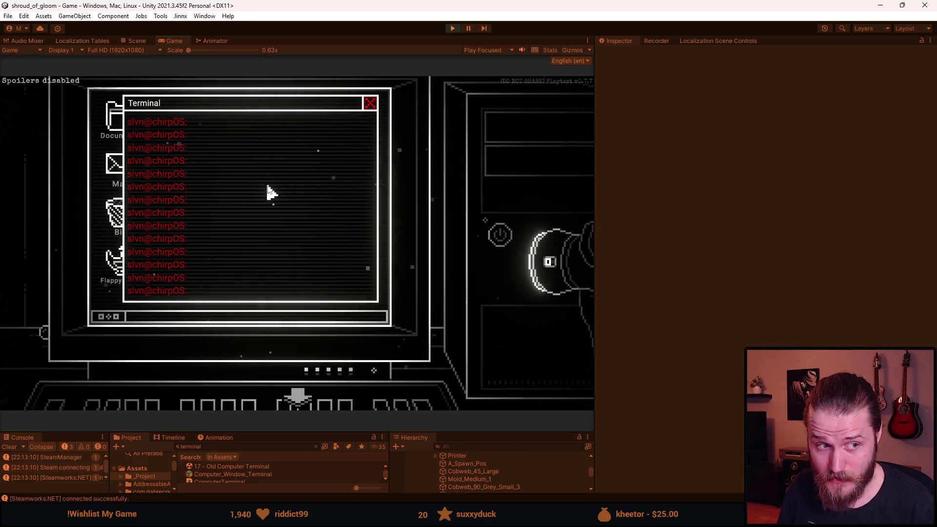
pyautogui.press('Return')
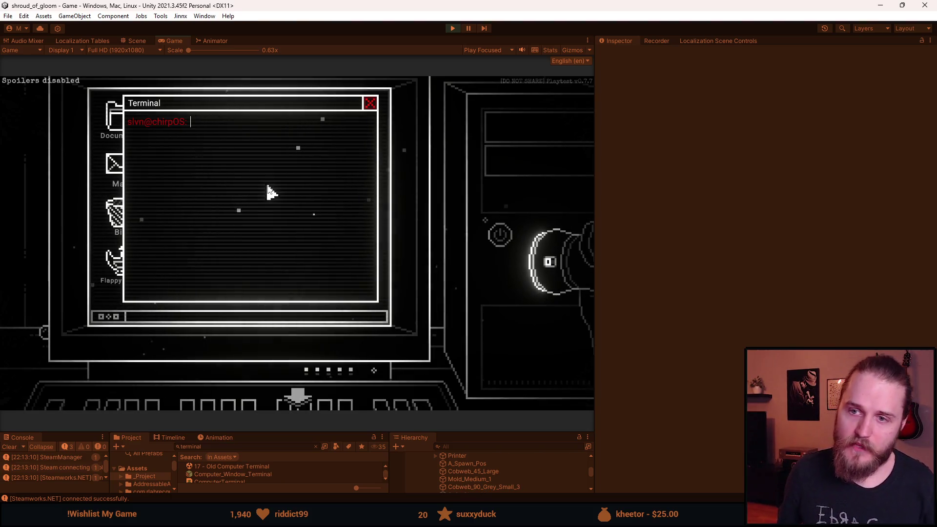
pyautogui.press('Return')
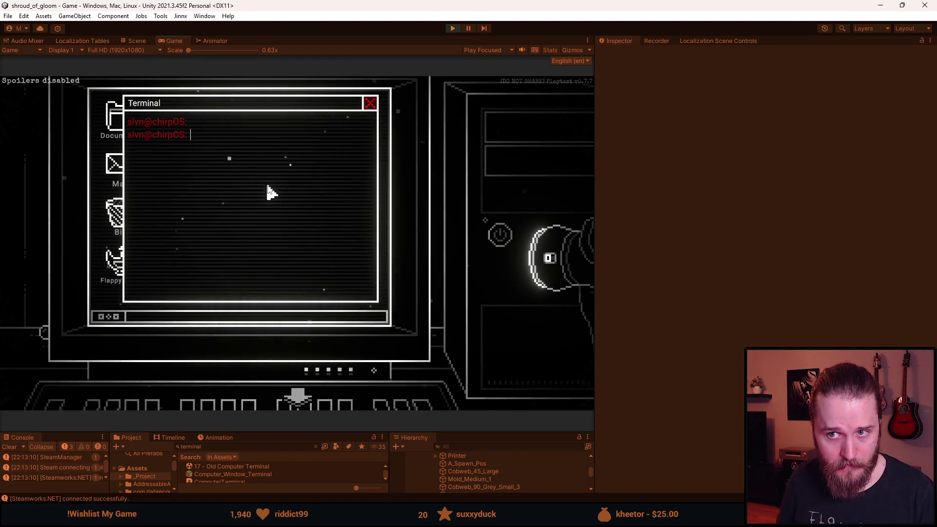
# Add a third empty terminal prompt, type and erase test text, then return to ComputerTerminal.cs in Visual Studio
pyautogui.press('Return')
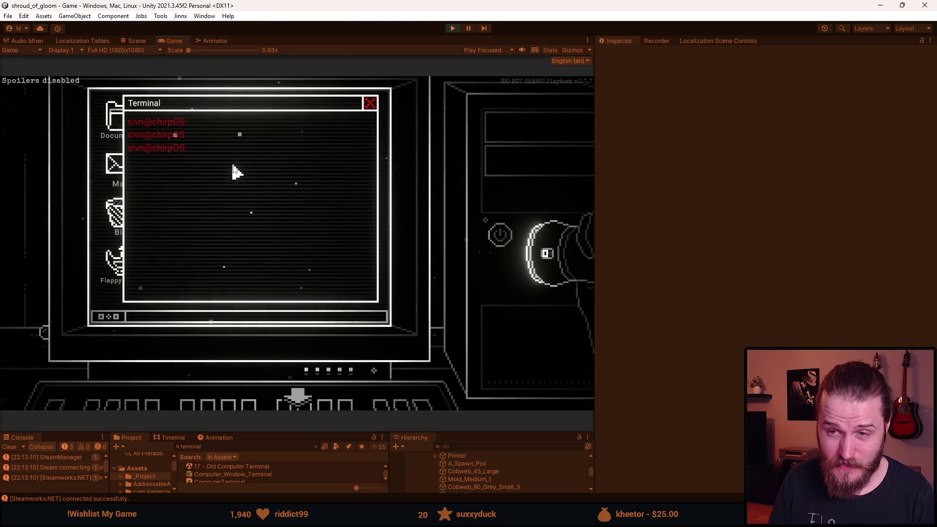
pyautogui.write('vvbnvbn')
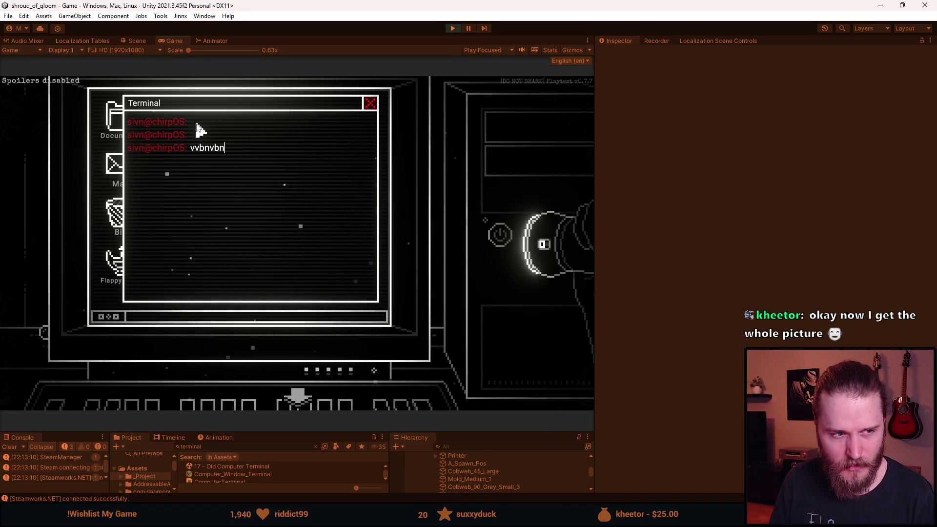
pyautogui.press('BackSpace')
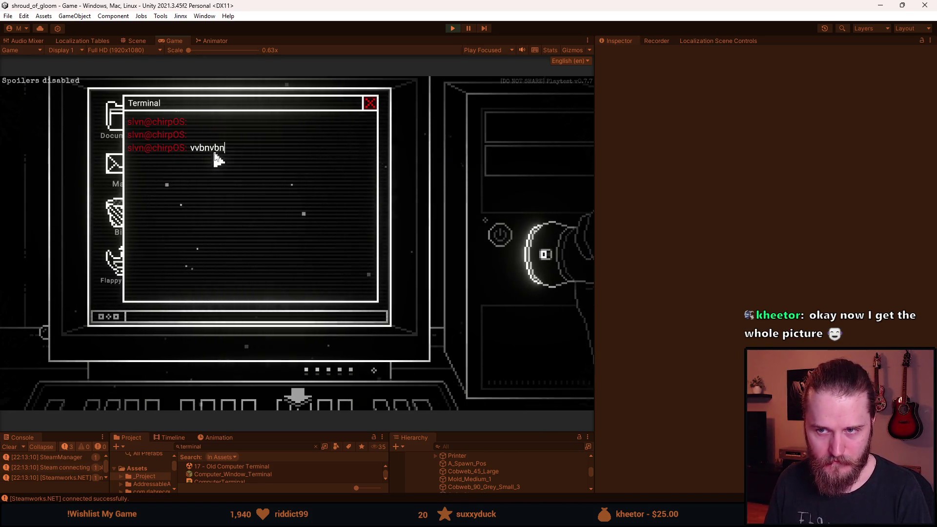
pyautogui.press('BackSpace')
pyautogui.press('BackSpace')
pyautogui.press('BackSpace')
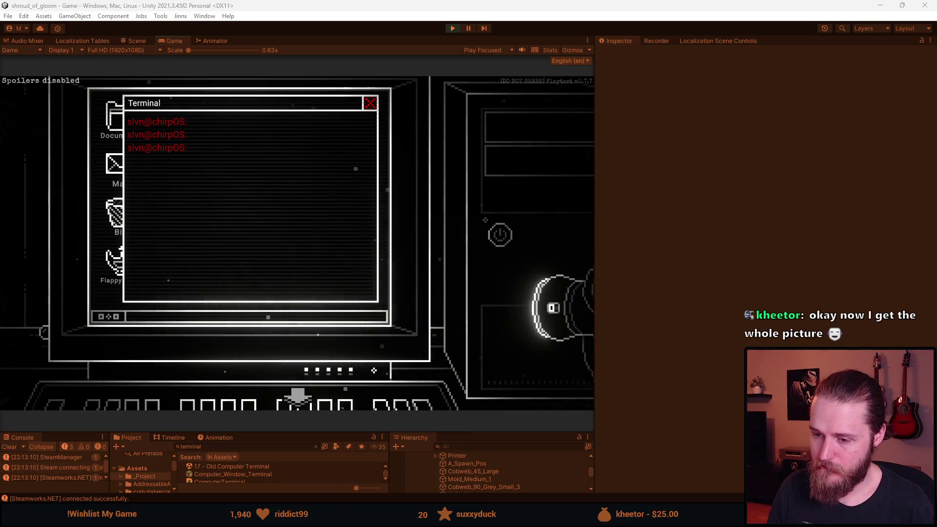
pyautogui.hotkey('alt', 'Tab')
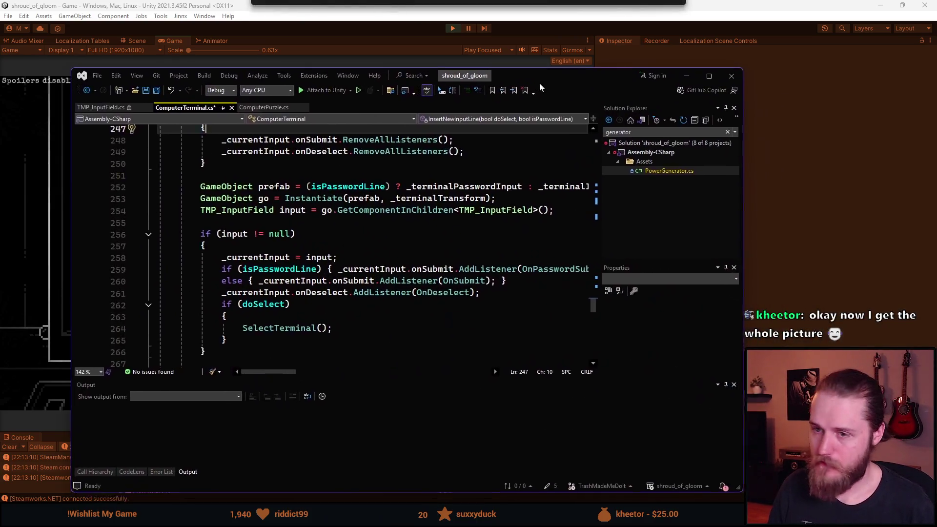
# Inside the _currentInput null check, add the condition if (_currentInput.text == string.Empty)
pyautogui.scroll(3, 219, 245)
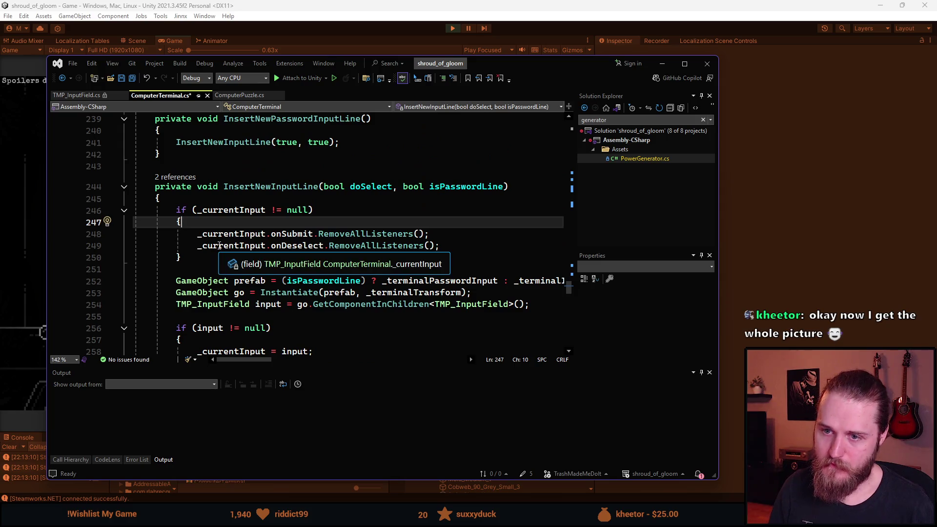
pyautogui.press('Return')
pyautogui.write('if (_cuy')
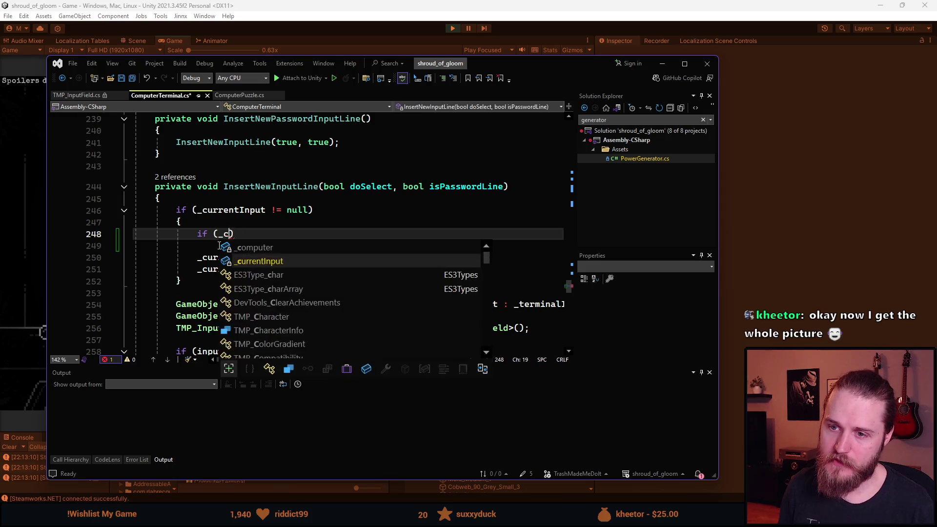
pyautogui.press('Tab')
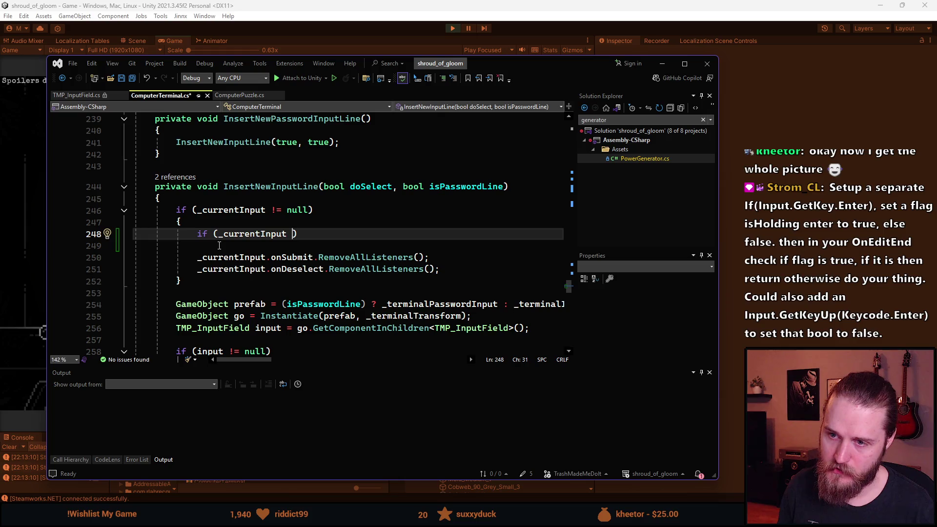
pyautogui.press('BackSpace')
pyautogui.write('.text ==')
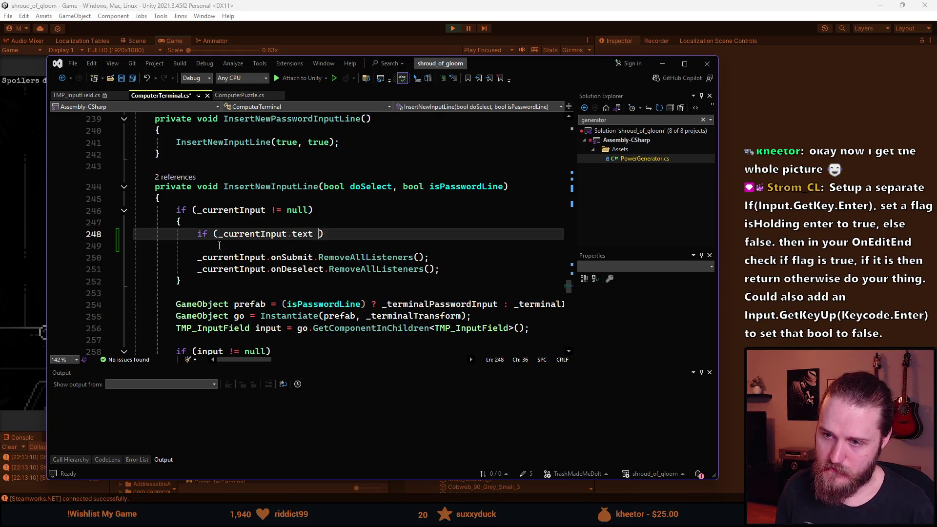
pyautogui.write(' string.e')
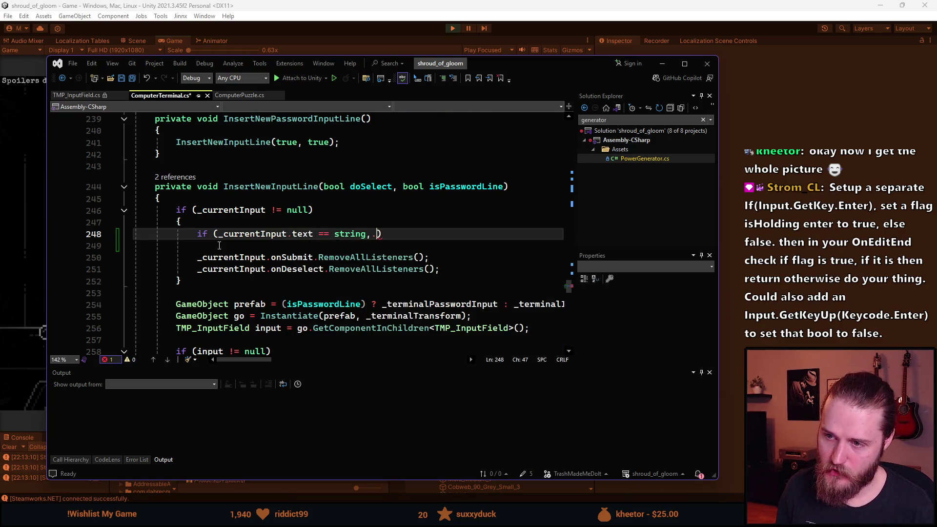
pyautogui.press('Tab')
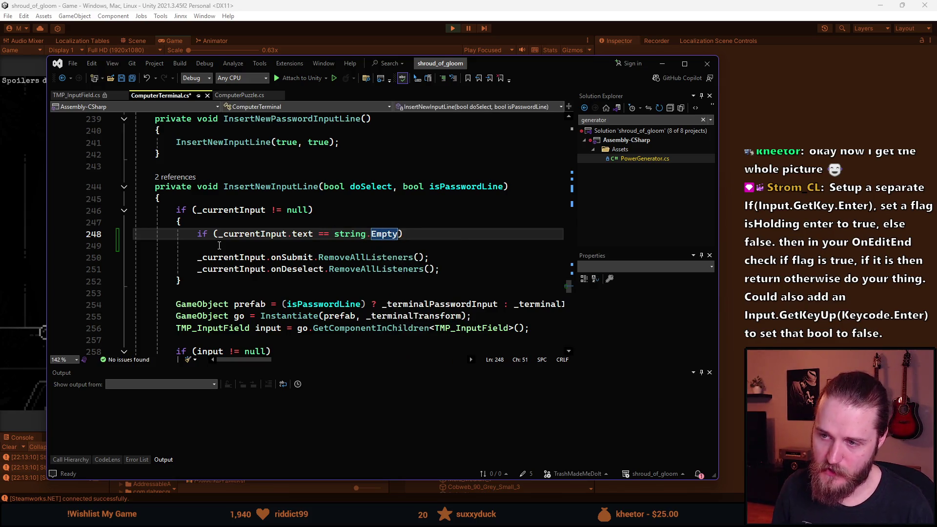
pyautogui.hotkey('ctrl', 'z')
pyautogui.hotkey('ctrl', 'z')
pyautogui.hotkey('ctrl', 'z')
pyautogui.hotkey('ctrl', 'y')
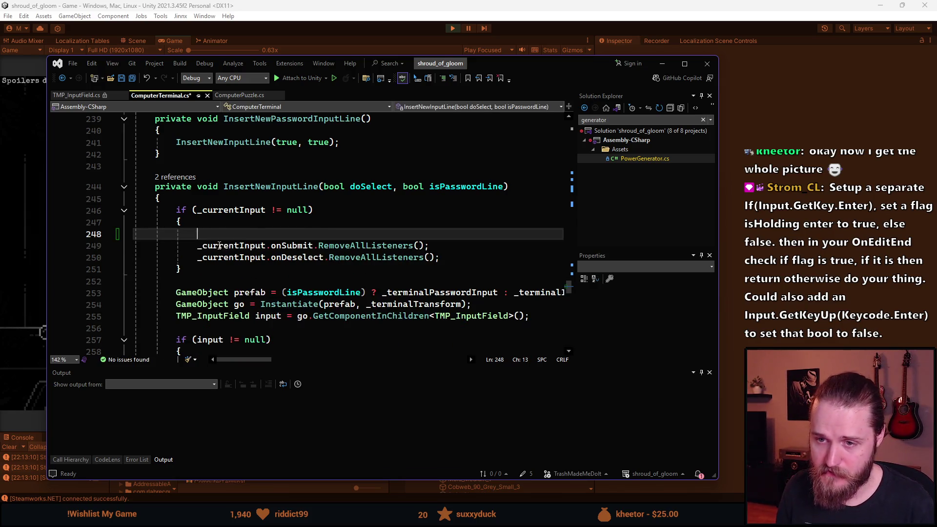
# Give the check a block calling SelectTerminal(); then return;, and save ComputerTerminal.cs
pyautogui.press('Return')
pyautogui.write('{')
pyautogui.press('Return')
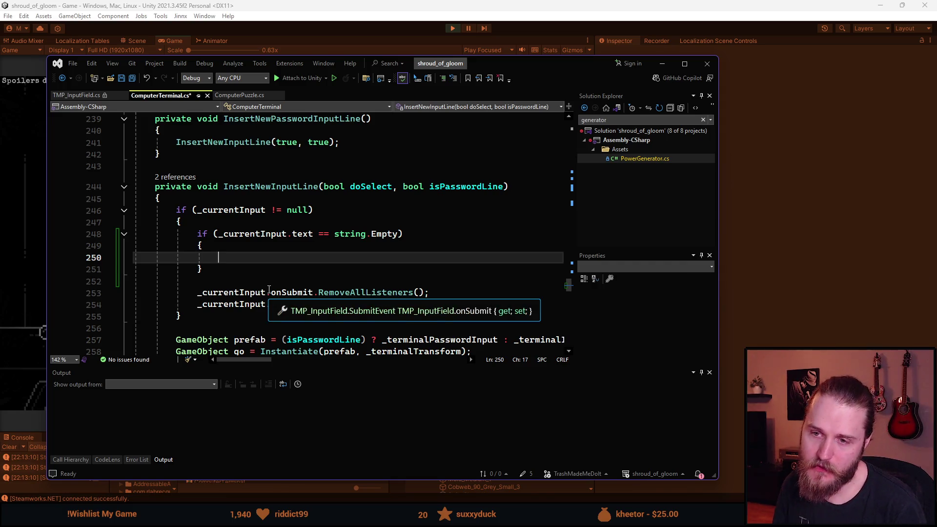
pyautogui.press('Return')
pyautogui.write('return;')
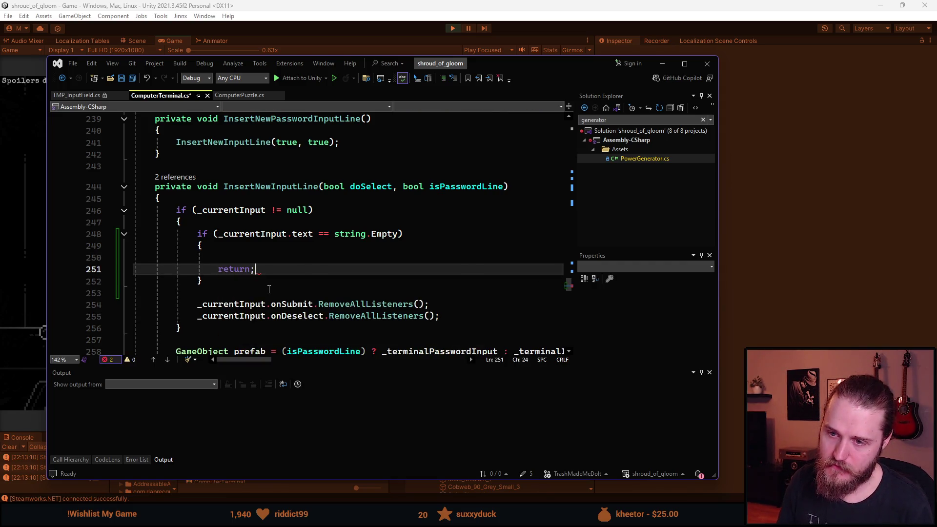
pyautogui.press('Up')
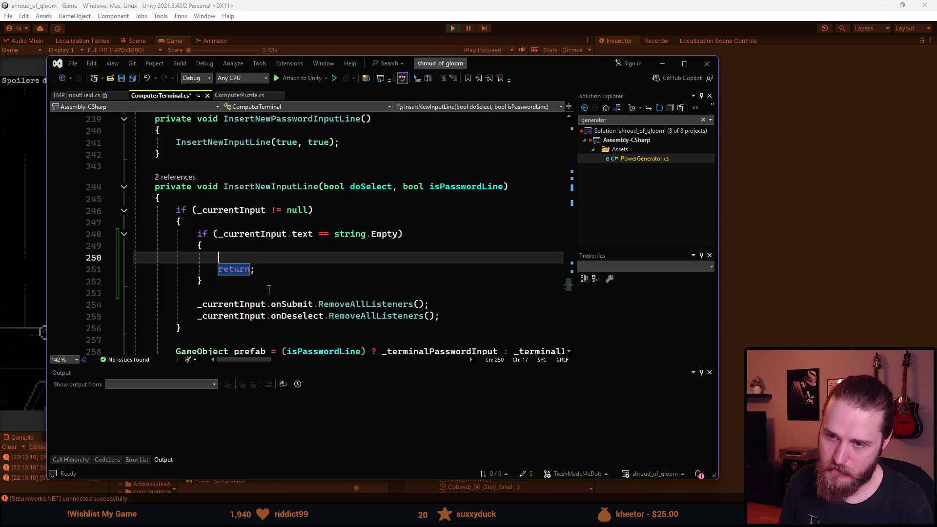
pyautogui.write('Select')
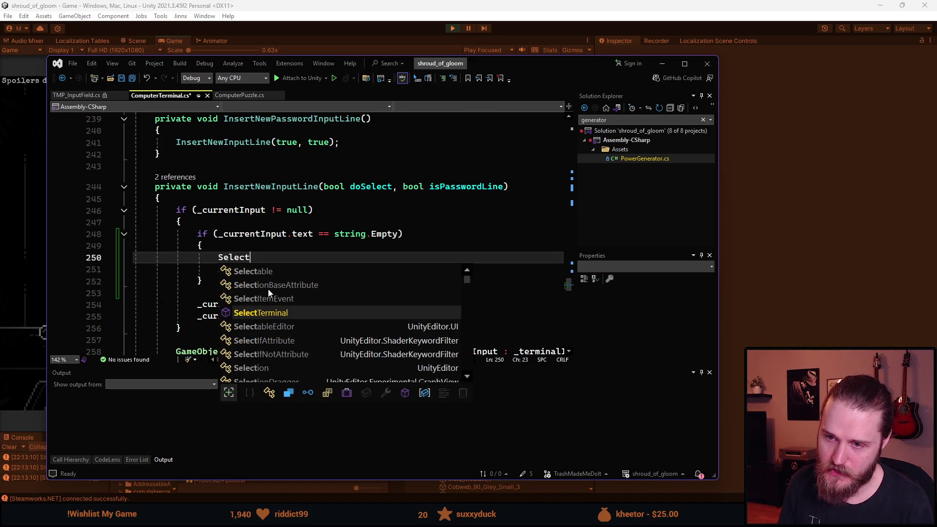
pyautogui.write('Terminal();')
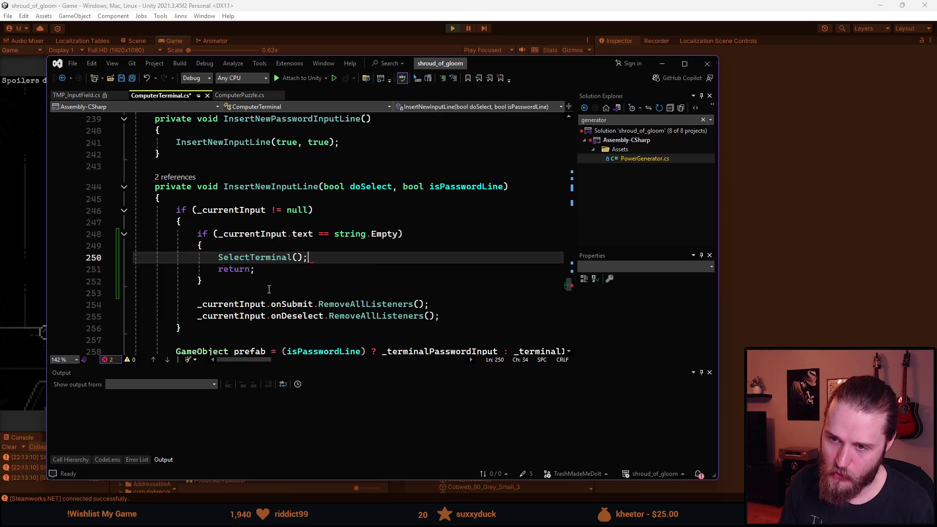
pyautogui.hotkey('ctrl', 's')
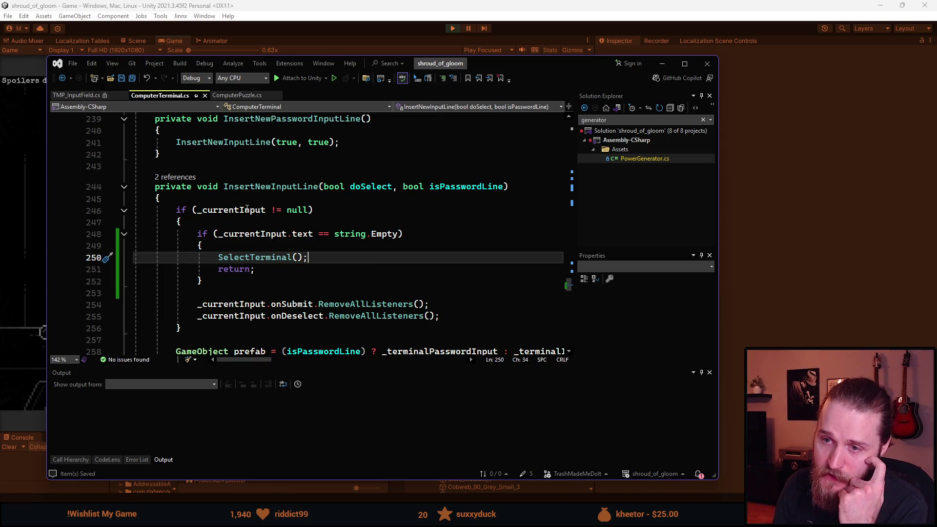